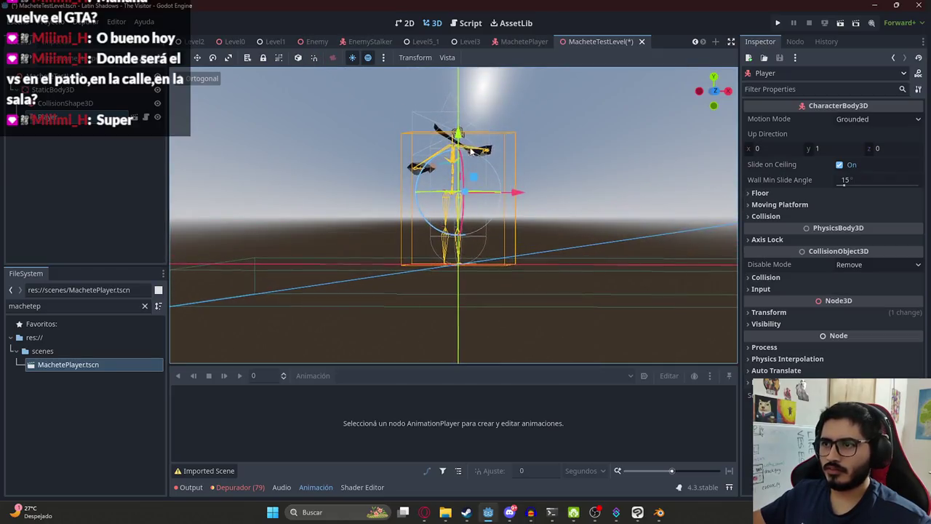
Save MacheteTestLevel, test-run it in first-person with the machete, then stop the run.
key("ctrl+s")
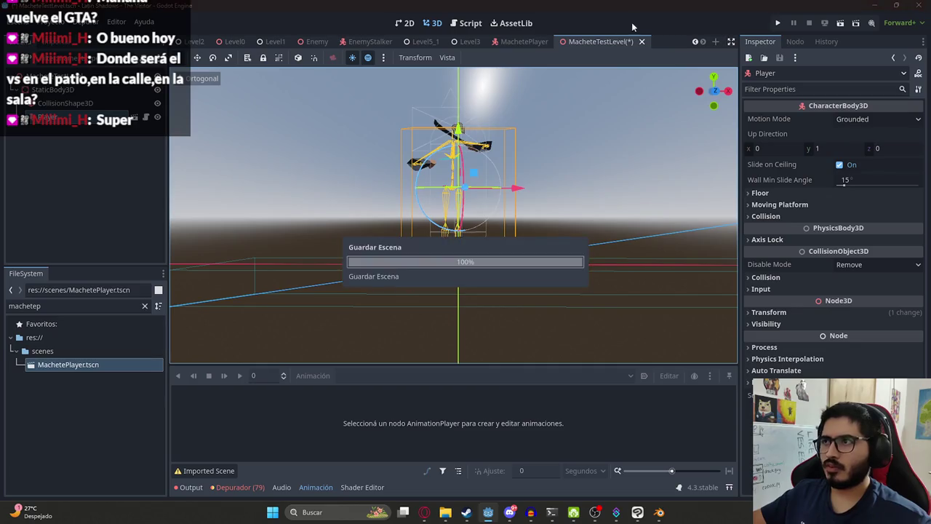
right_click(578, 40)
left_click(623, 120)
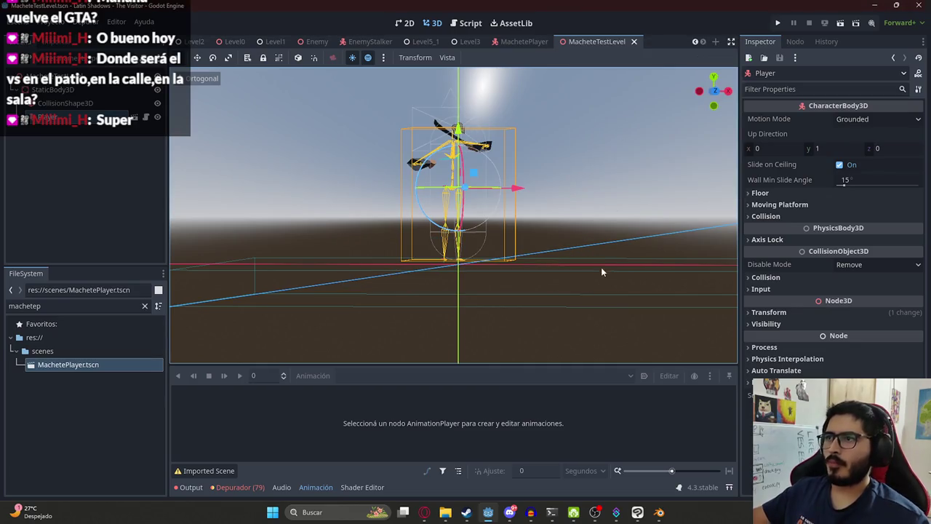
key("ctrl+s")
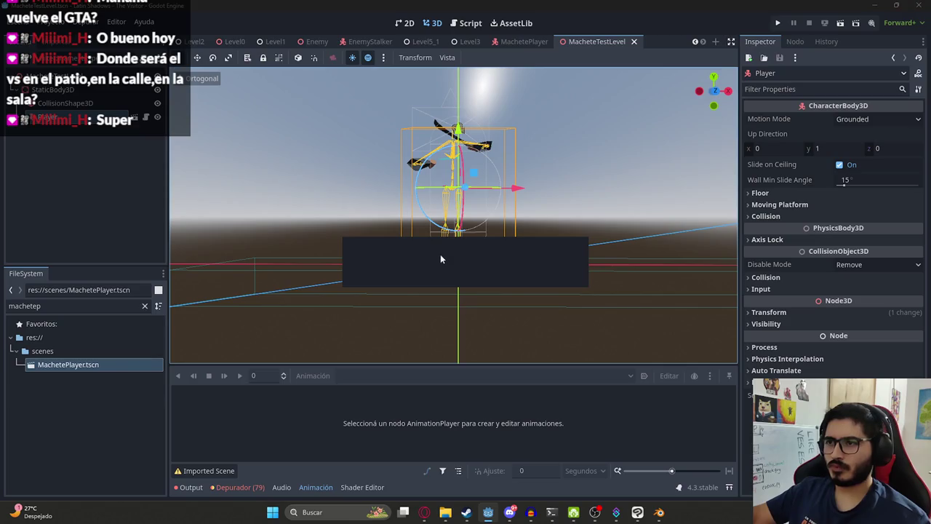
key("F6")
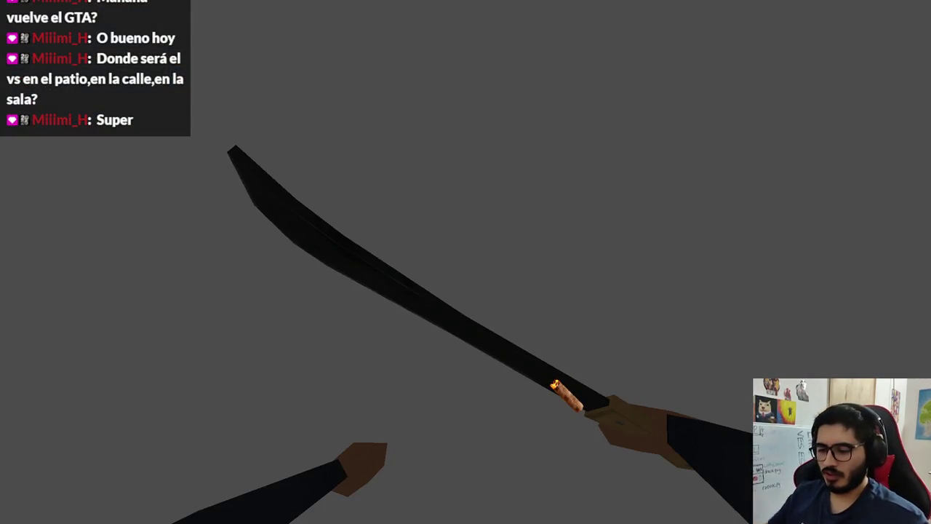
key("F8")
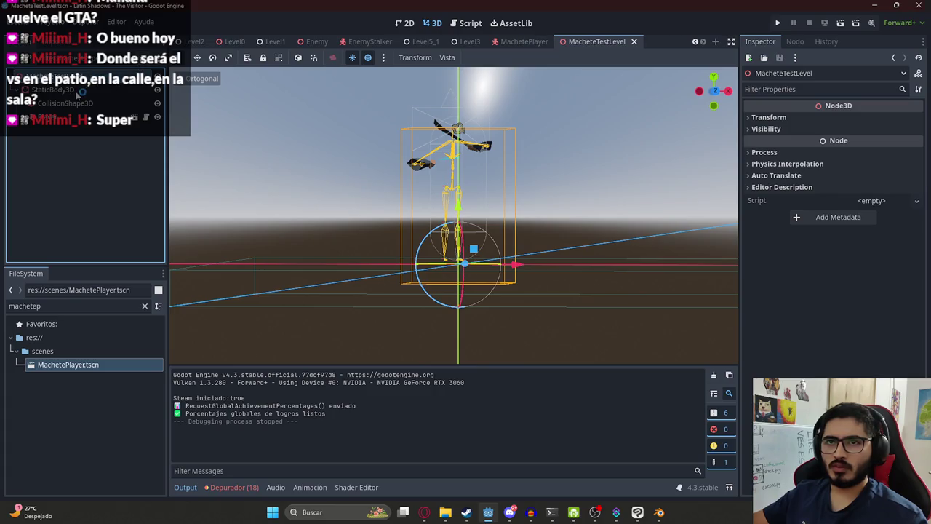
scroll(289, 161, "down", 3)
Search the Create New Node dialog for 'shape', then cancel without adding a node.
key("KP_7")
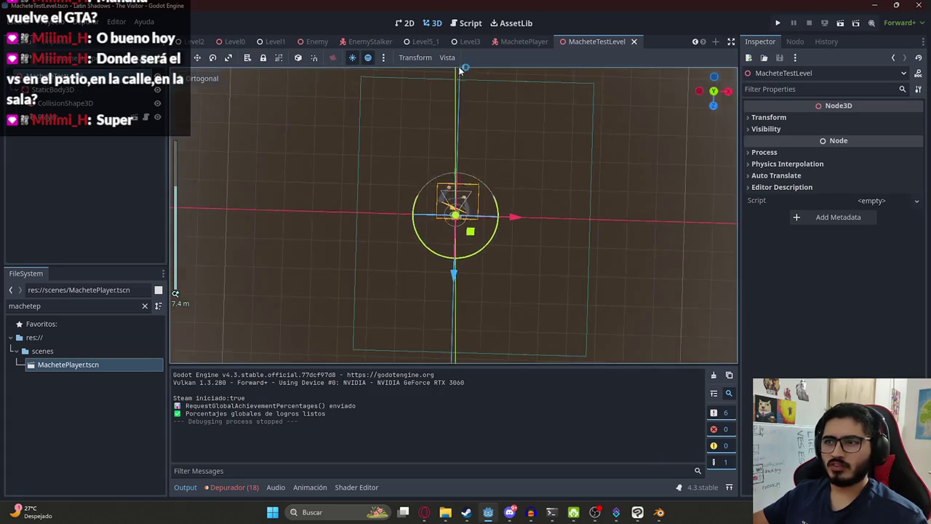
scroll(494, 195, "down", 3)
right_click(61, 74)
left_click(91, 86)
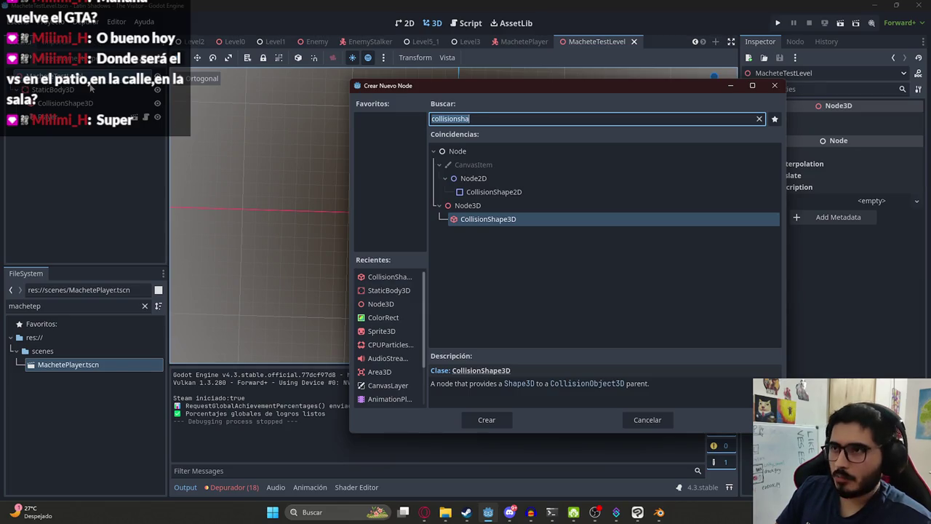
key("BackSpace")
type("shape")
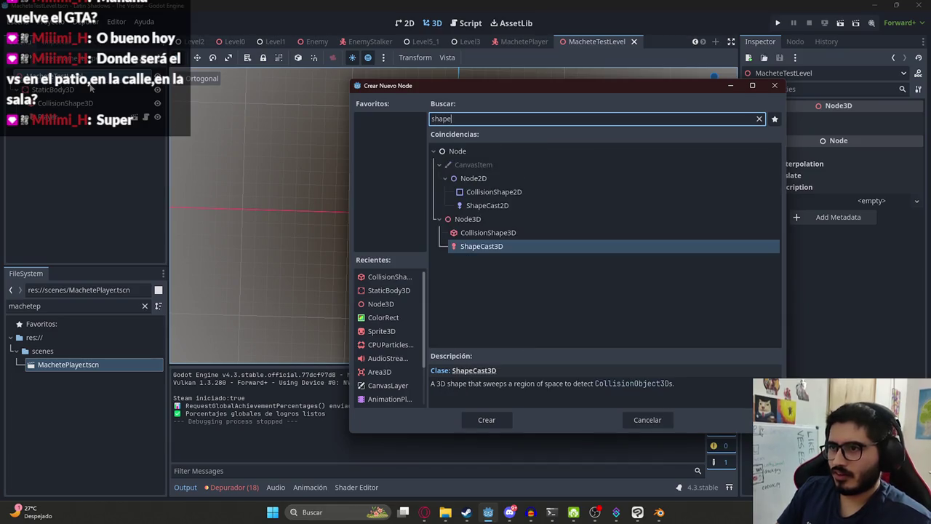
key("ctrl+a")
key("BackSpace")
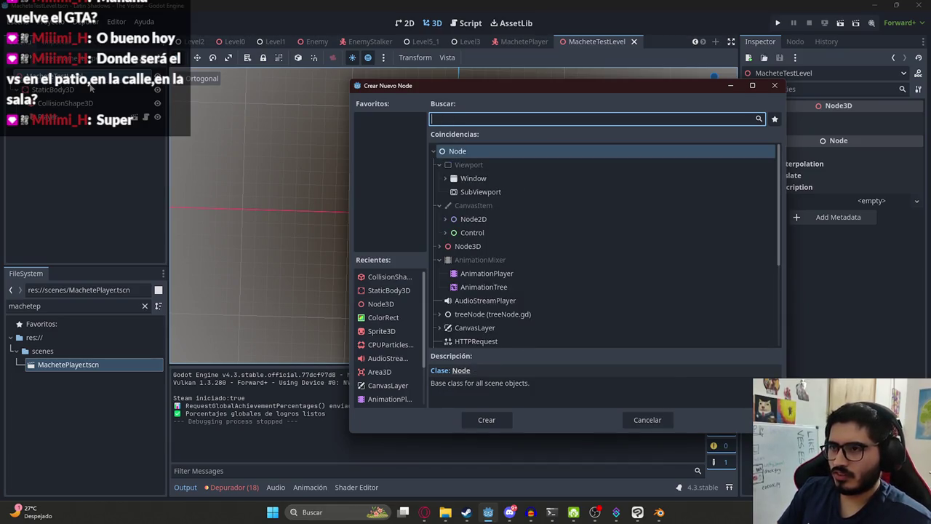
scroll(585, 306, "down", 5)
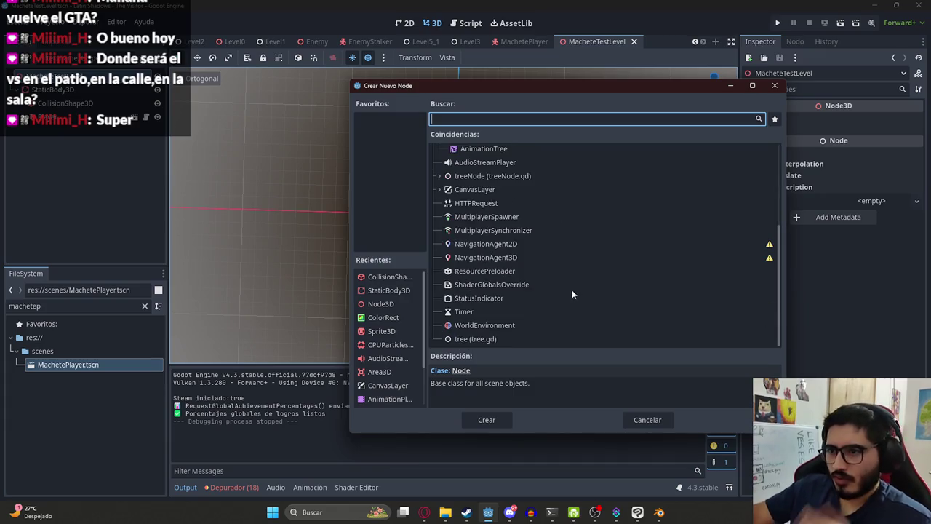
left_click(647, 420)
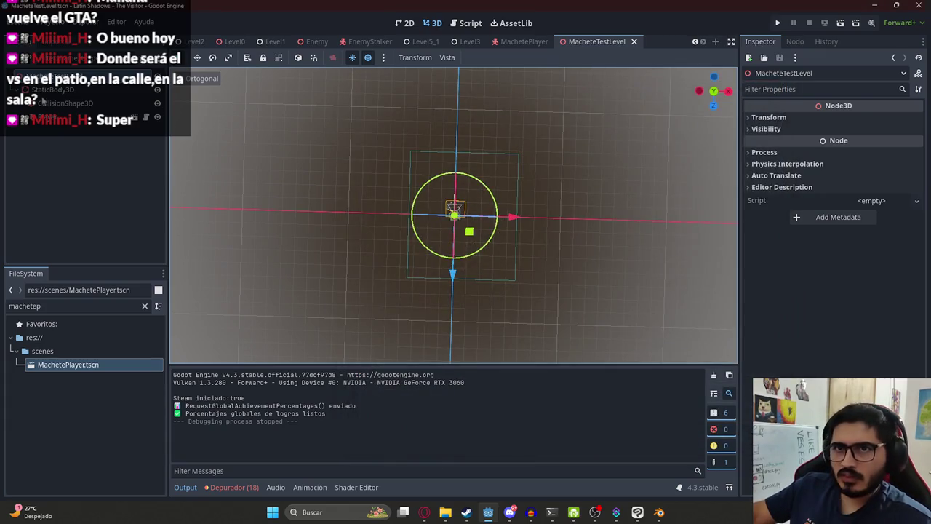
Move Player to the top of the scene tree and delete the StaticBody3D node.
right_click(44, 90)
key("Escape")
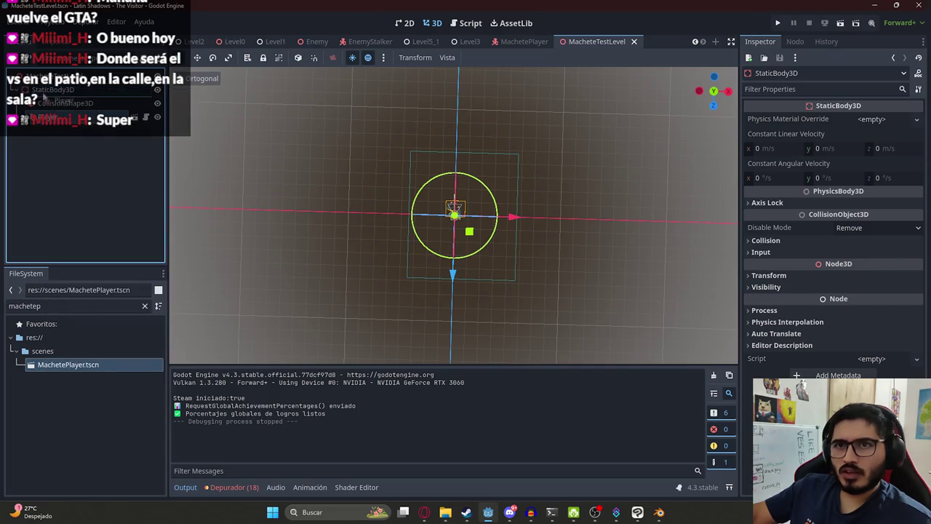
left_click_drag(45, 117, 43, 91)
right_click(48, 102)
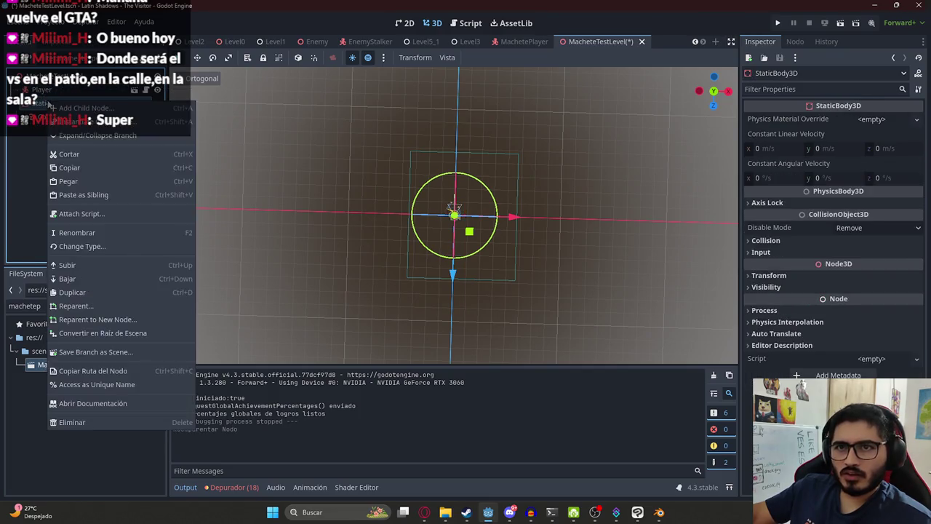
left_click(109, 419)
key("Return")
double_click(52, 306)
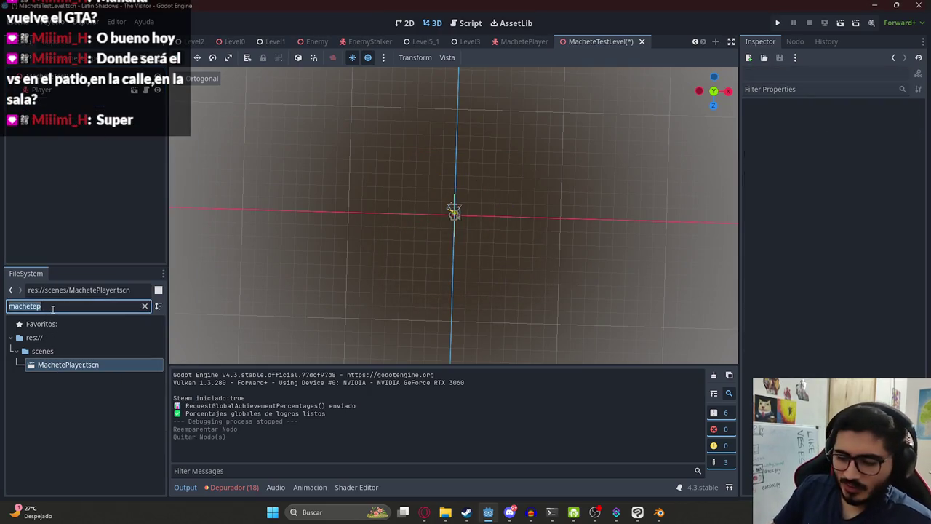
Instance InsideHouseMap.tscn into the level and reset its position to 0,0,0.
type("map")
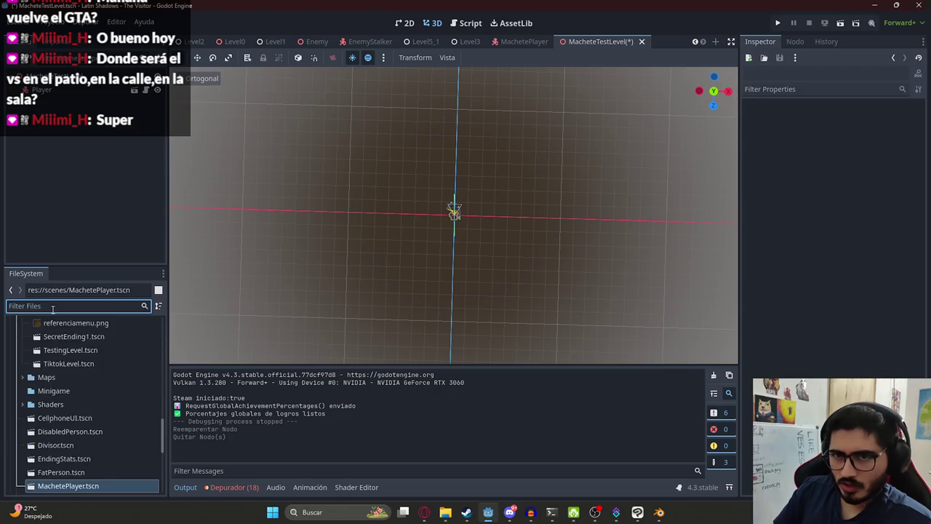
scroll(77, 404, "down", 10)
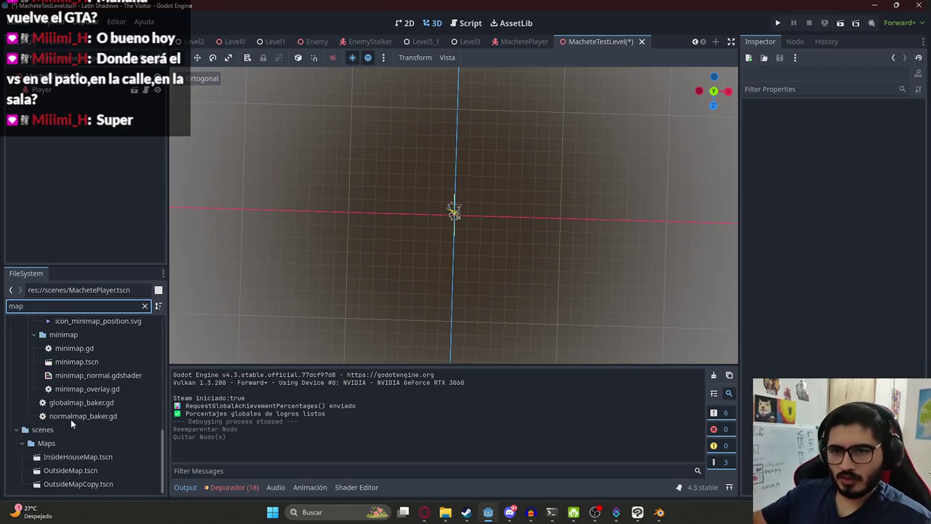
mouse_move(71, 459)
left_mouse_down()
mouse_move(364, 197)
mouse_move(622, 151)
mouse_move(635, 206)
left_mouse_up()
scroll(634, 206, "down", 3)
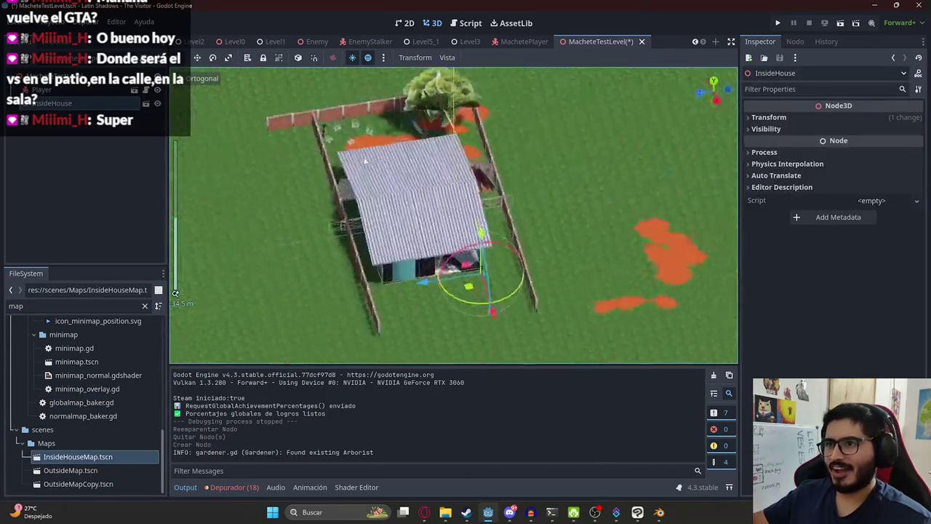
scroll(534, 181, "up", 5)
key("KP_7")
scroll(416, 317, "down", 4)
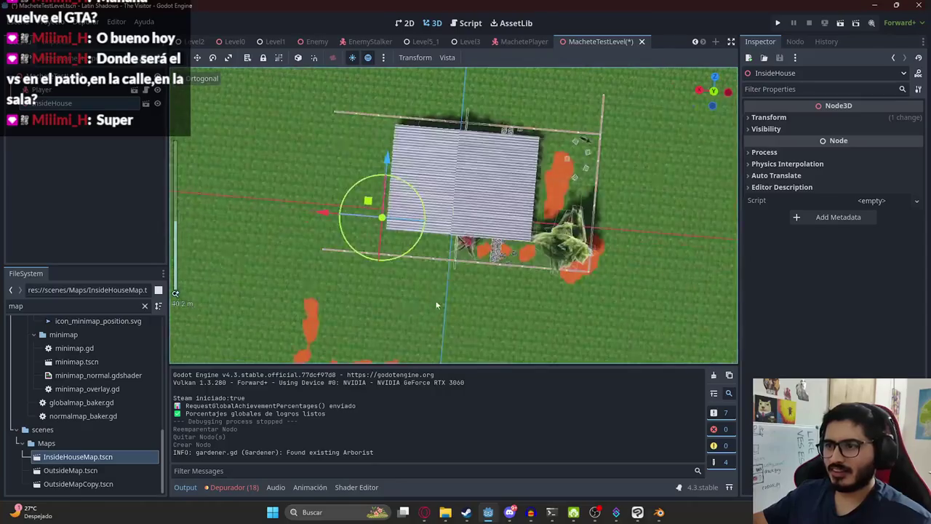
left_click(767, 117)
left_click(917, 129)
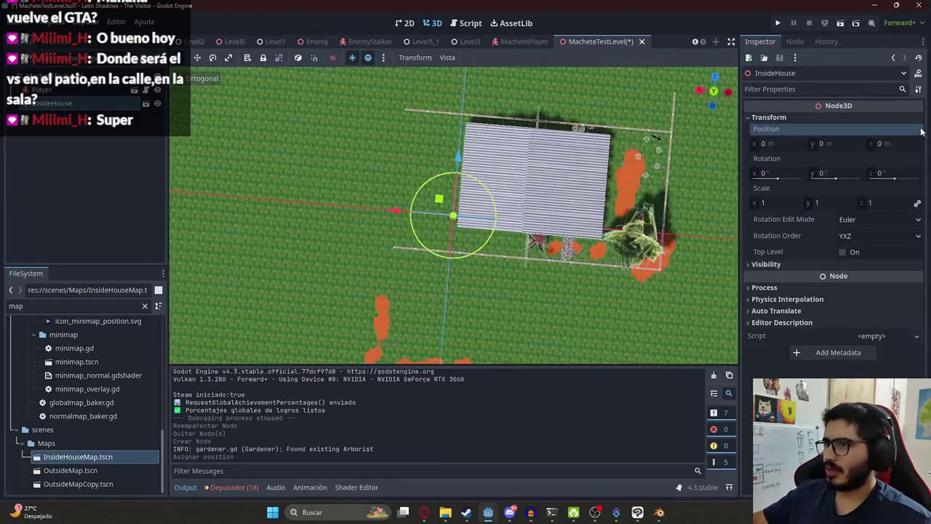
Place the Player on the dirt path beside the house and play the scene.
scroll(477, 240, "down", 1)
left_click_drag(476, 240, 409, 284)
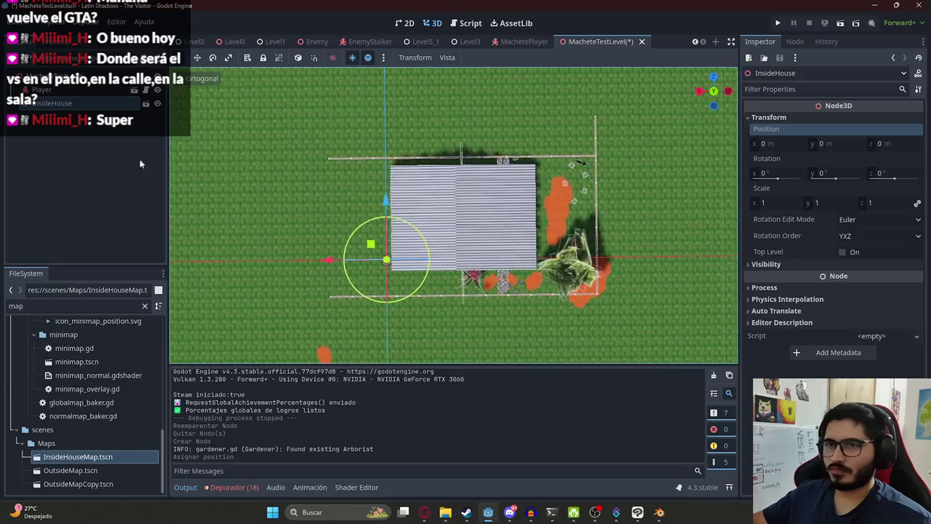
left_click(371, 245)
mouse_move(371, 245)
left_mouse_down()
mouse_move(530, 203)
mouse_move(560, 218)
left_mouse_up()
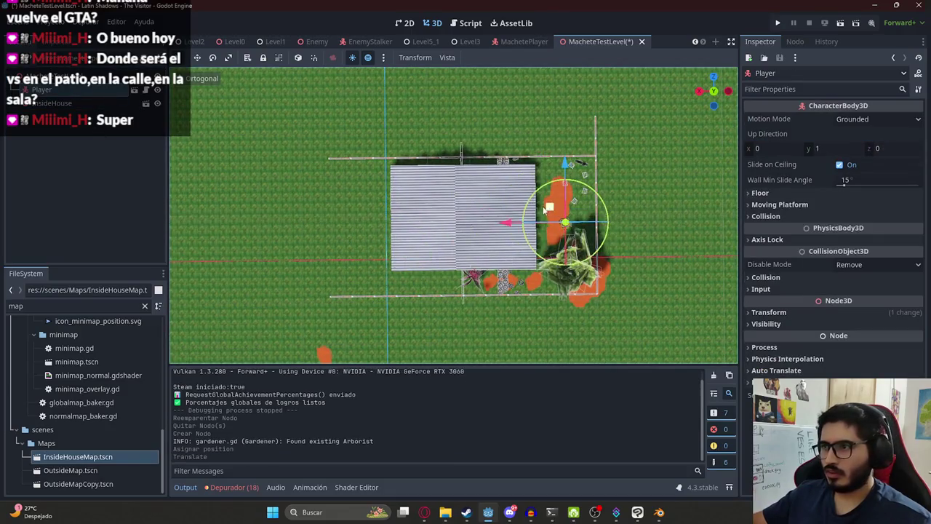
scroll(313, 231, "up", 8)
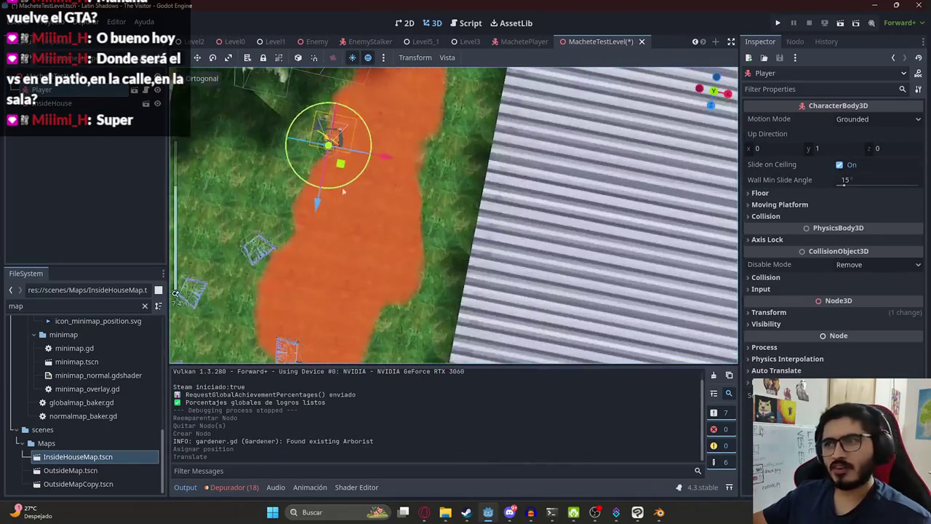
mouse_move(465, 251)
left_mouse_down()
mouse_move(476, 294)
mouse_move(465, 291)
left_mouse_up()
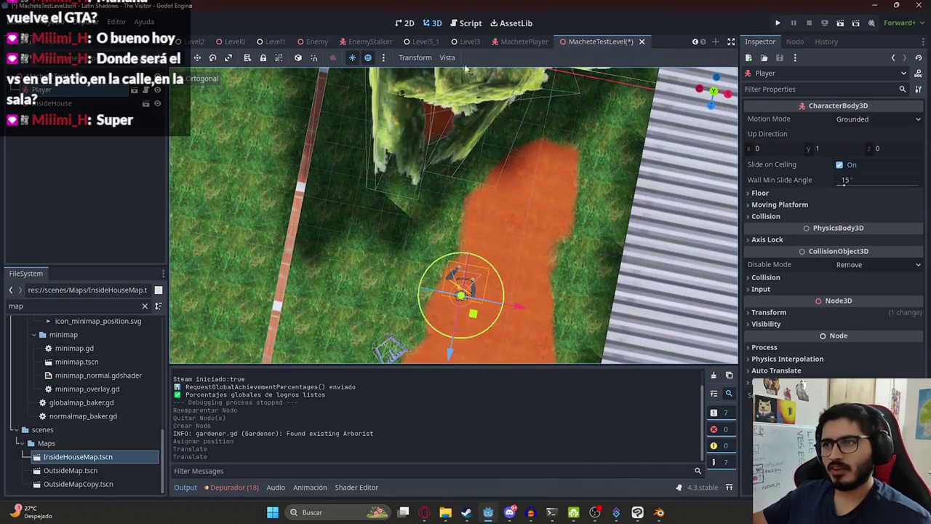
right_click(584, 41)
left_click(640, 119)
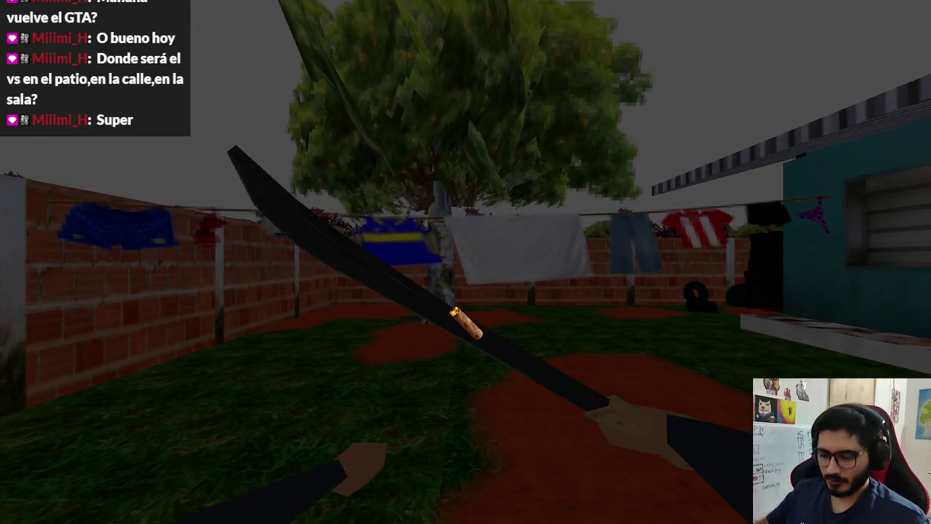
Stop the yard test run and select the MacheteTestLevel root node.
key("F8")
left_click(55, 76)
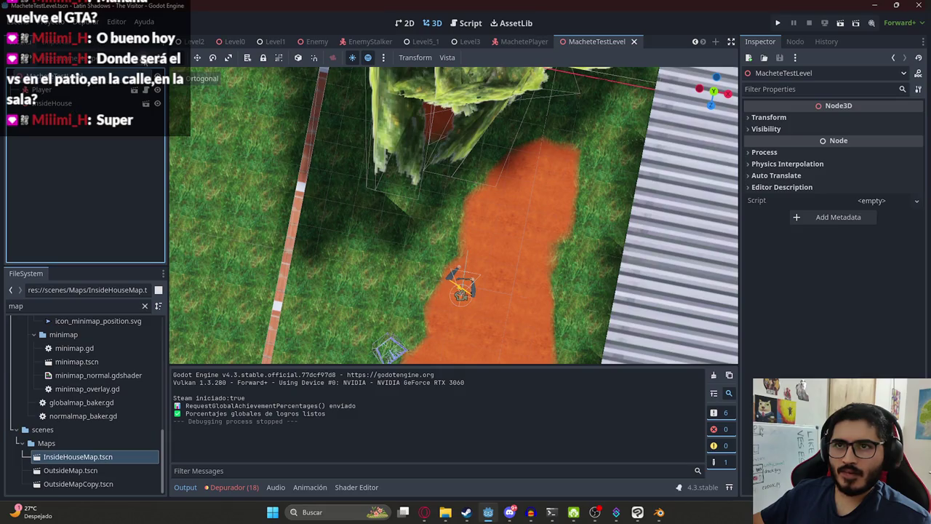
Attach a new script, machete_test_level.gd, saved in the scripts folder, to the root node.
left_click(143, 58)
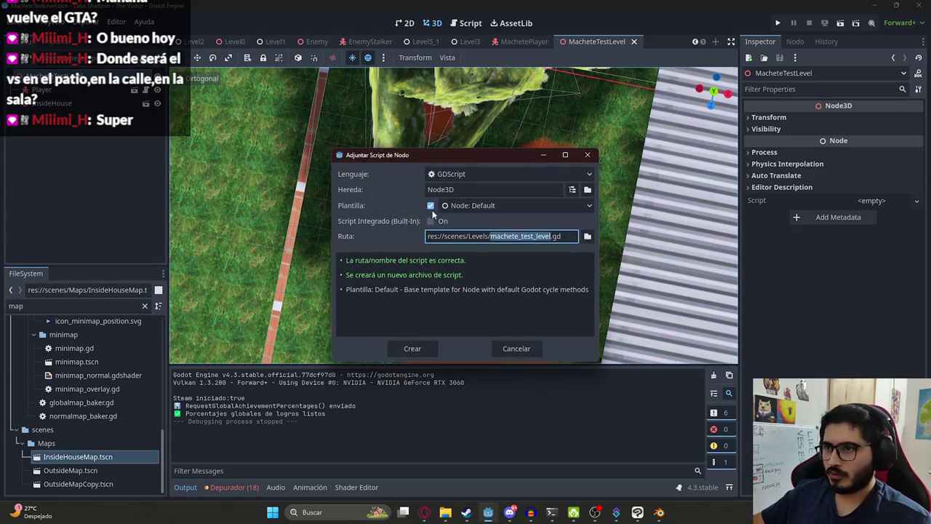
left_click(588, 236)
left_click(246, 103)
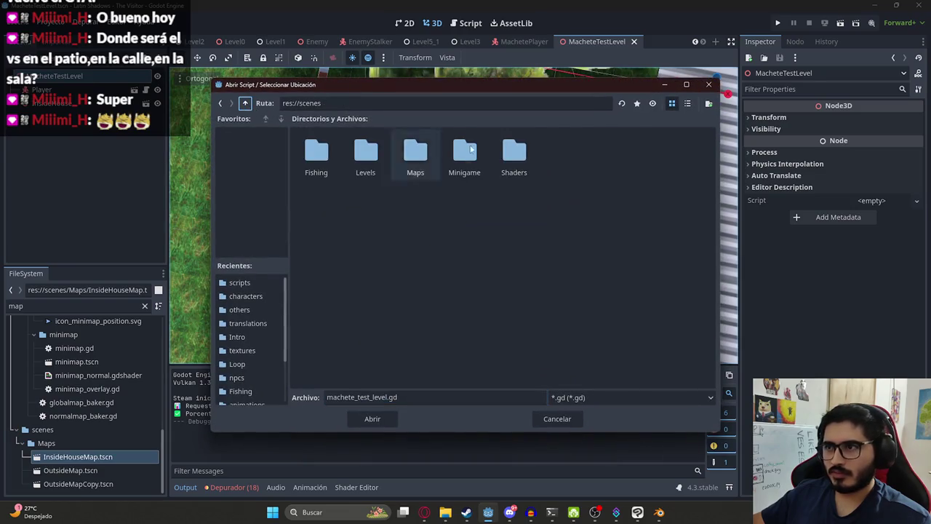
left_click(246, 102)
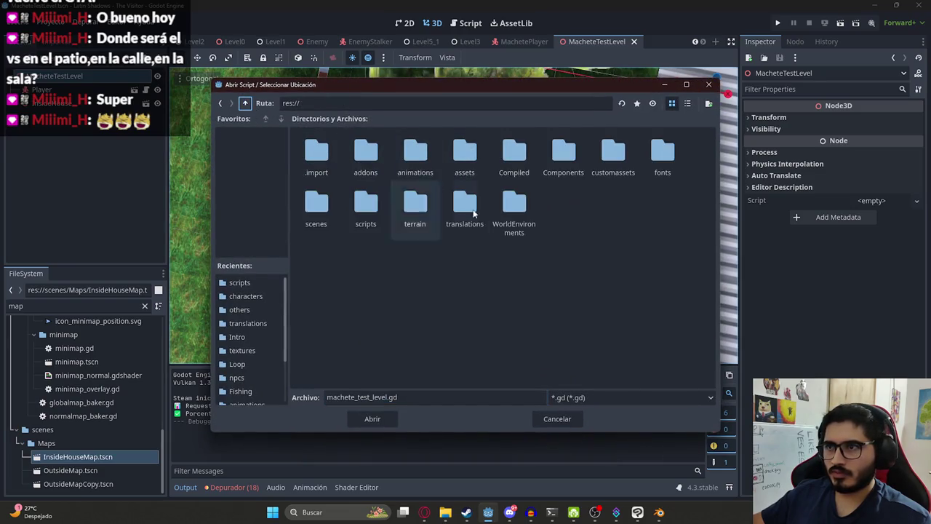
double_click(387, 215)
left_click(388, 425)
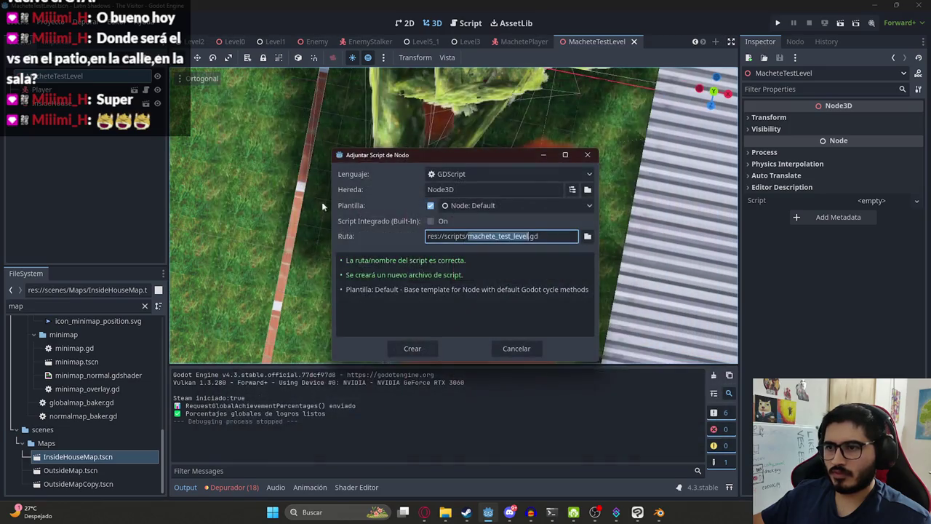
left_click(411, 348)
In _ready, call GameSettings.set_can_show_mouse(false) and GameSettings.hide_mouse_manually(), then save.
left_click(391, 191)
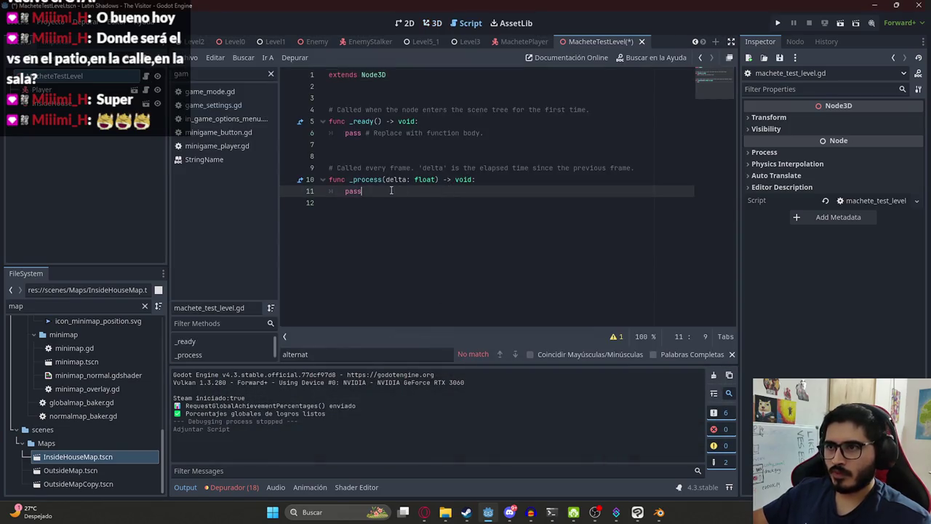
left_click(358, 133)
left_click_drag(347, 133, 584, 132)
type("Ga")
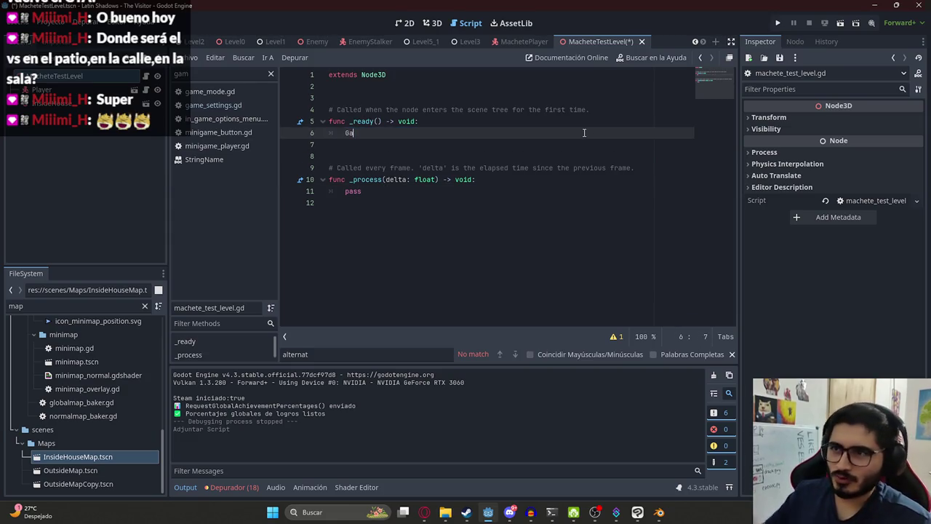
type("meSettings.set?")
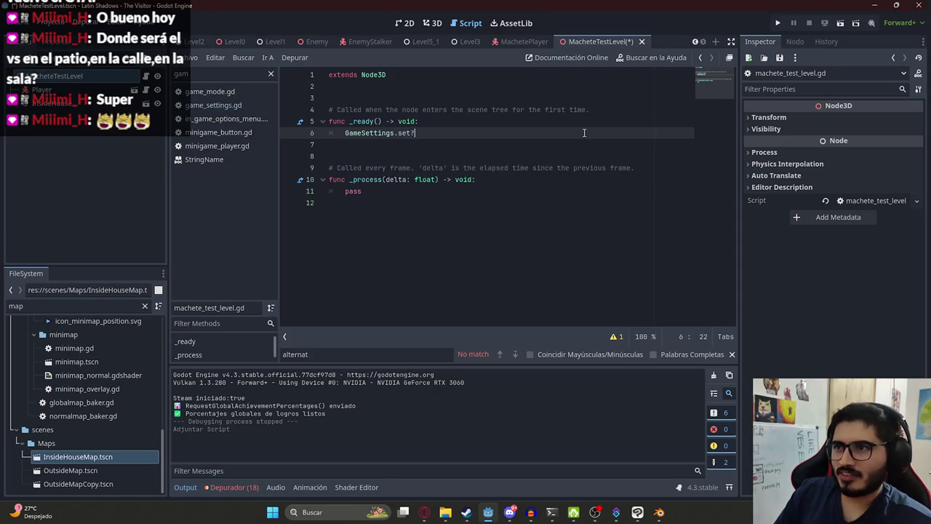
key("BackSpace")
type("_cans")
key("Return")
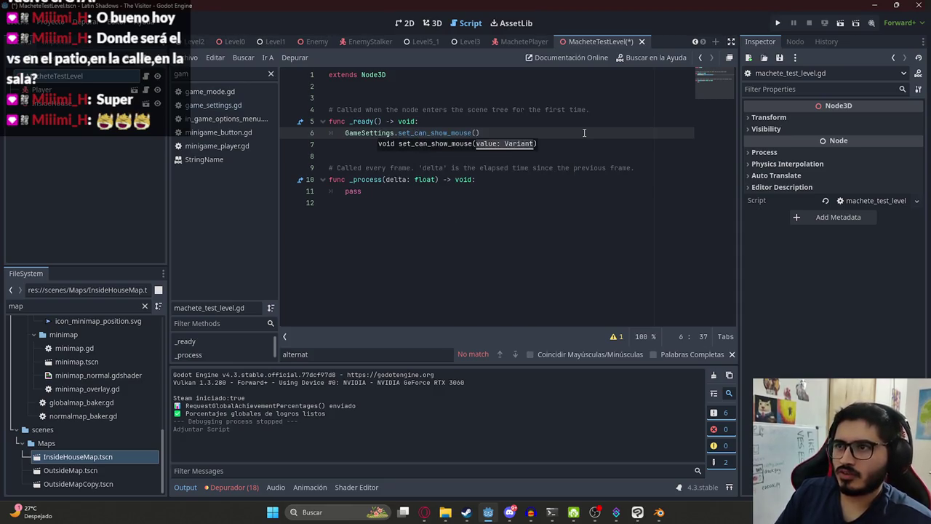
type(")")
key("Return")
type("GameSettings.hide")
key("Return")
key("ctrl+s")
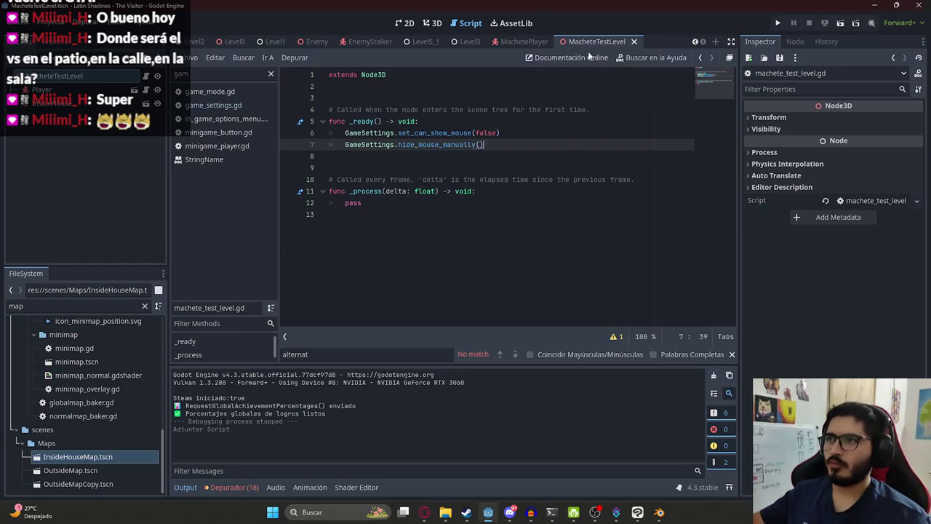
Run the MacheteTestLevel scene with F6.
right_click(592, 43)
left_click(609, 122)
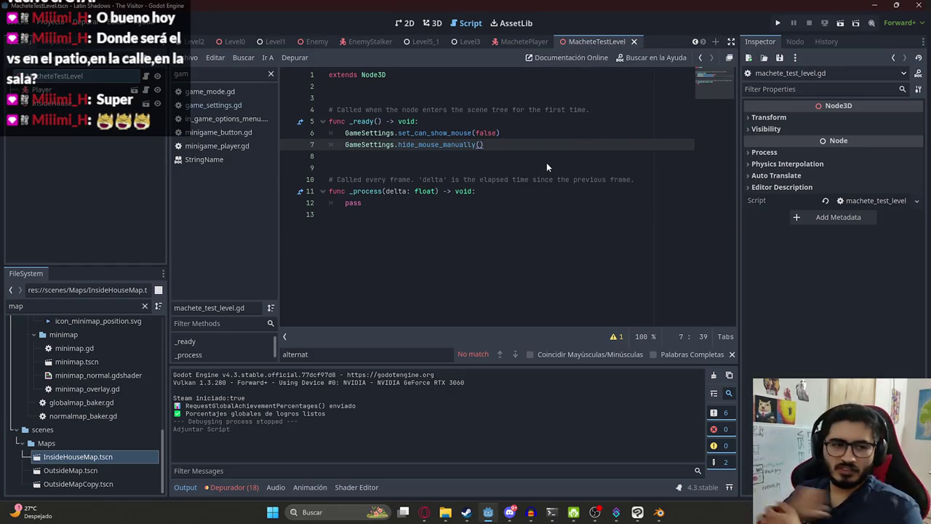
key("F6")
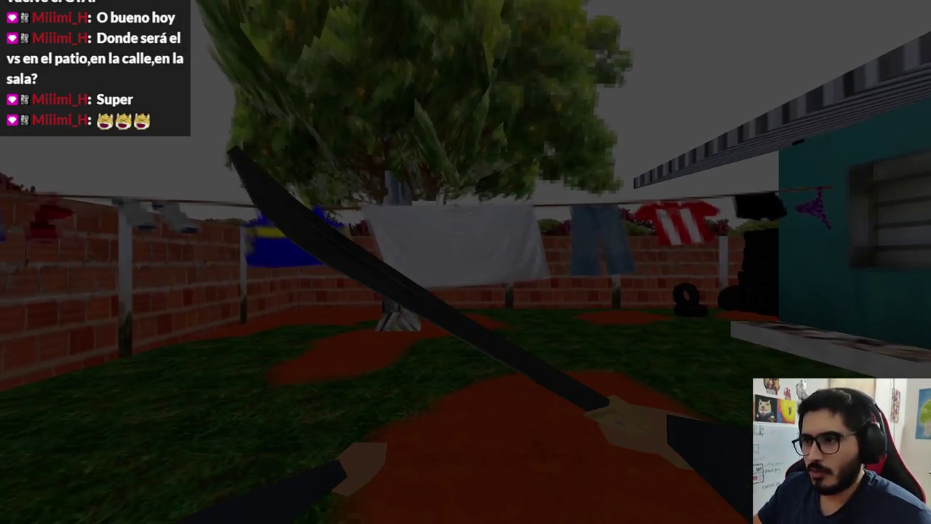
Stop the game, open player.gd and step through its 'mouse' search matches.
key("F8")
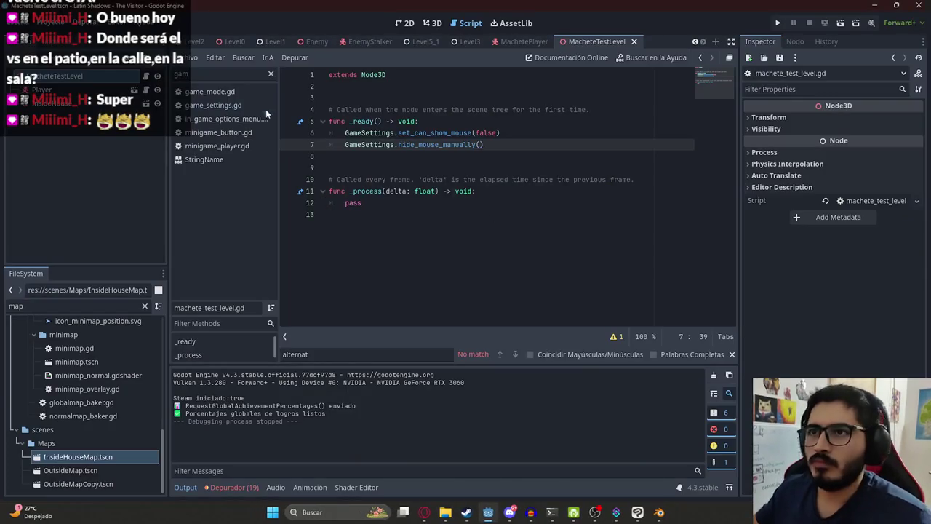
key("BackSpace")
key("BackSpace")
key("BackSpace")
type("player")
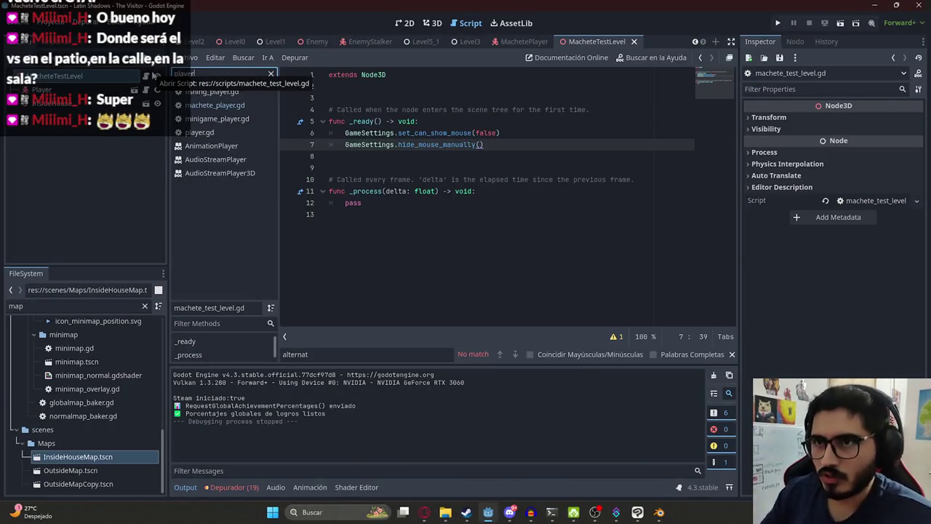
left_click(243, 132)
left_click(270, 74)
left_click(546, 137)
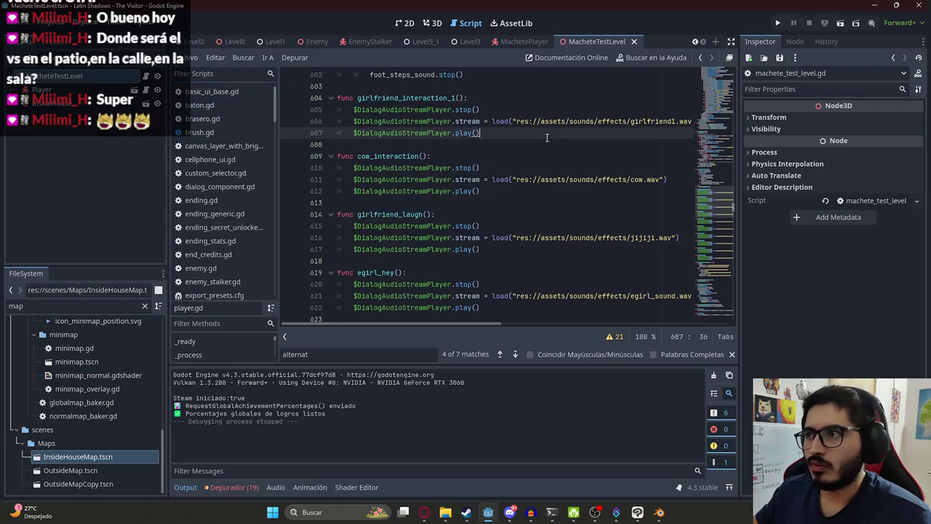
key("ctrl+f")
type("mouse")
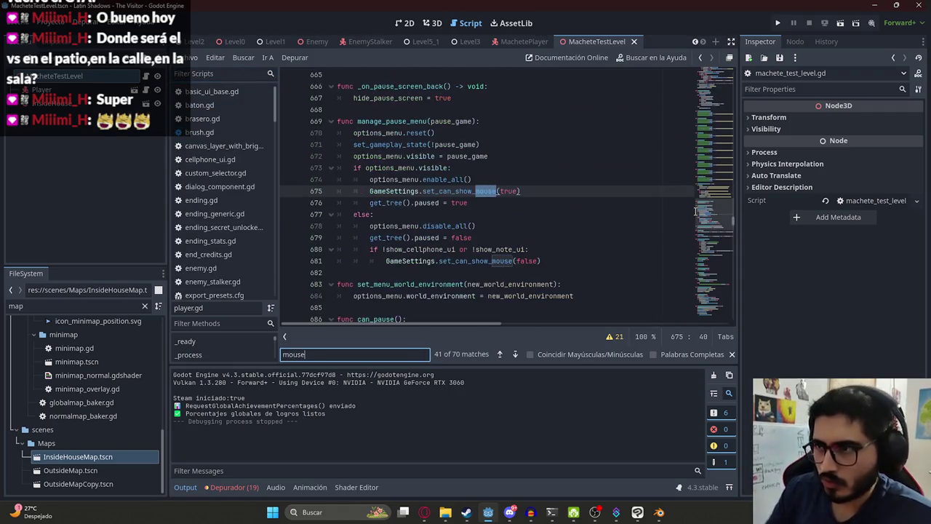
key("Return")
key("Return")
key("Return")
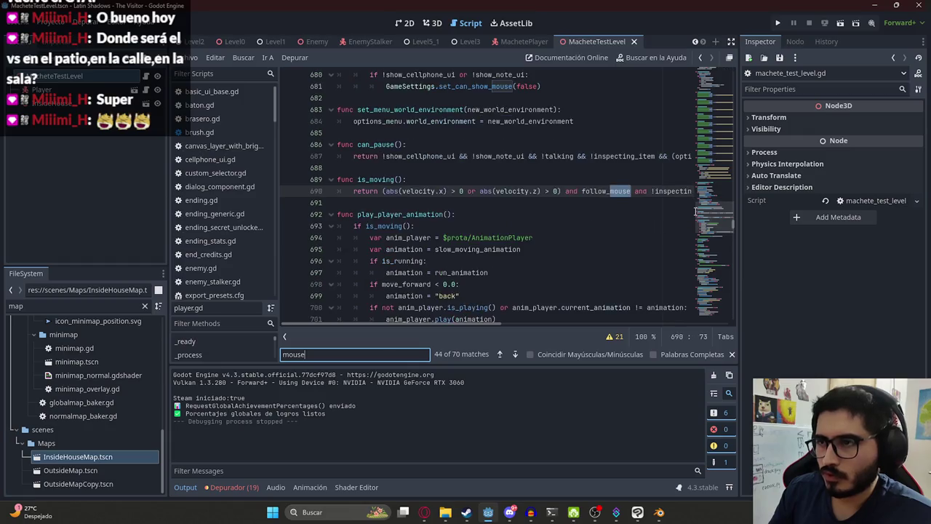
key("Return")
key("Return")
key("Return")
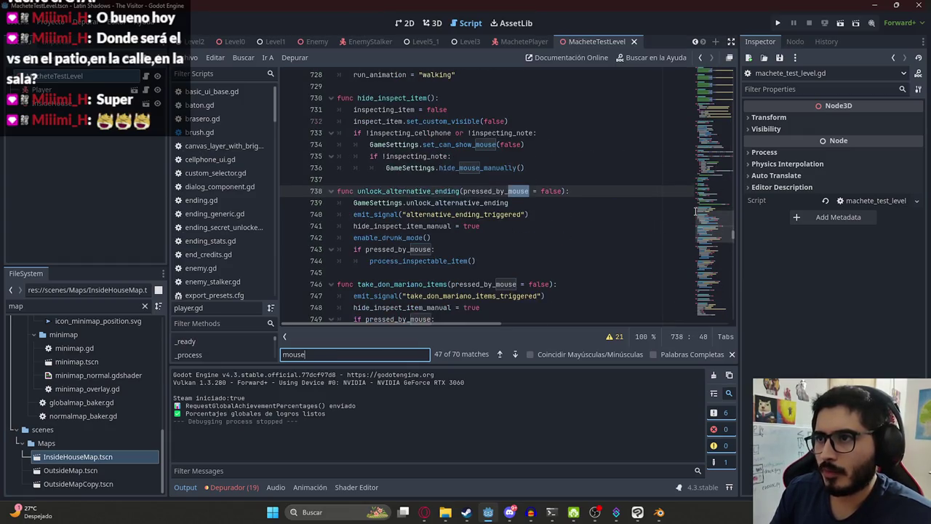
Search player.gd for follow_mouse among the variable declarations.
left_click_drag(712, 227, 706, 312)
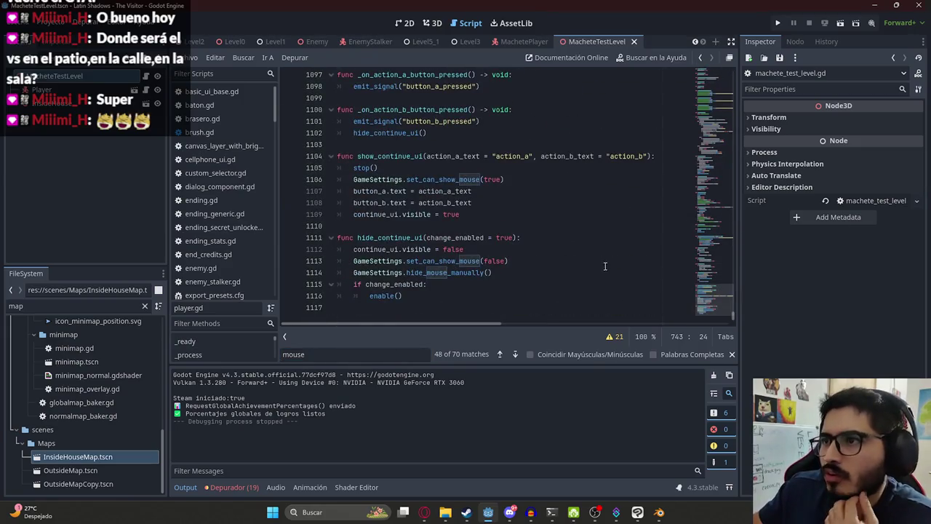
scroll(472, 218, "up", 9)
left_click_drag(718, 261, 704, 73)
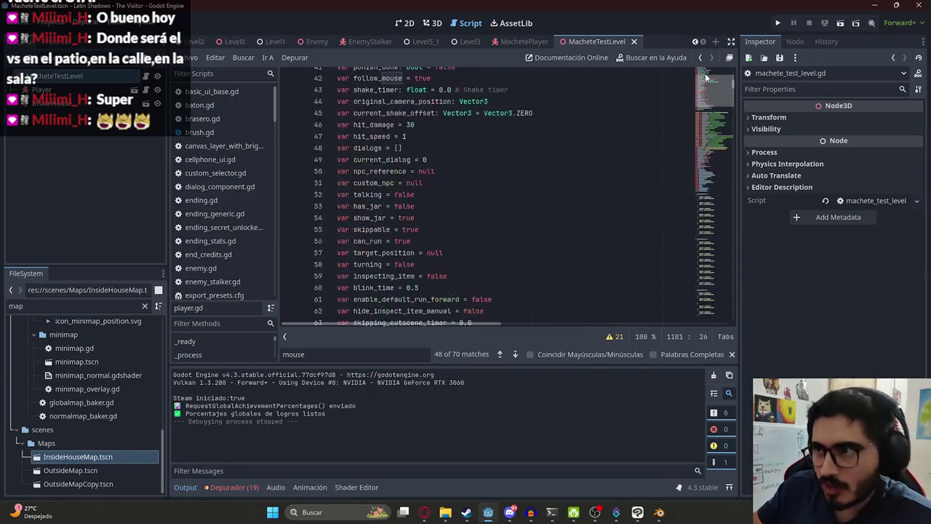
left_click(621, 144)
key("ctrl+f")
key("Return")
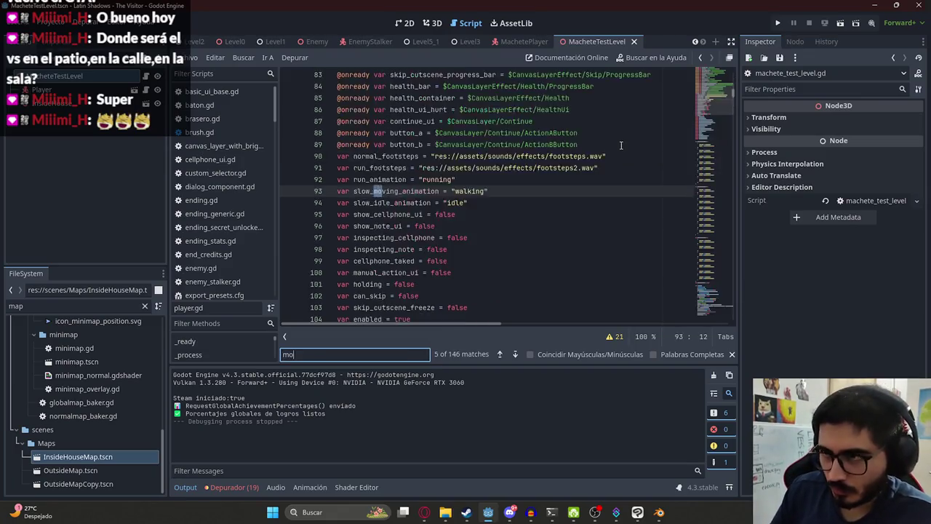
type("follow_")
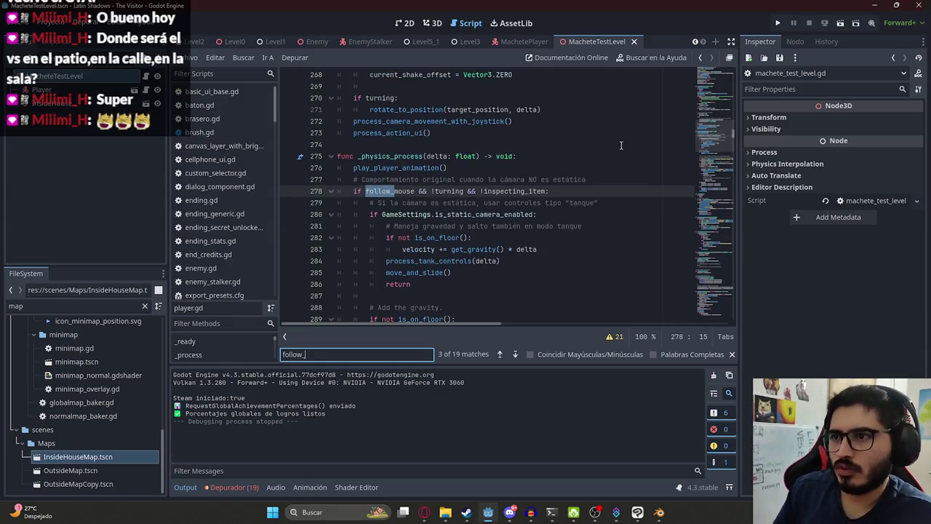
type("mouse")
scroll(413, 188, "down", 2)
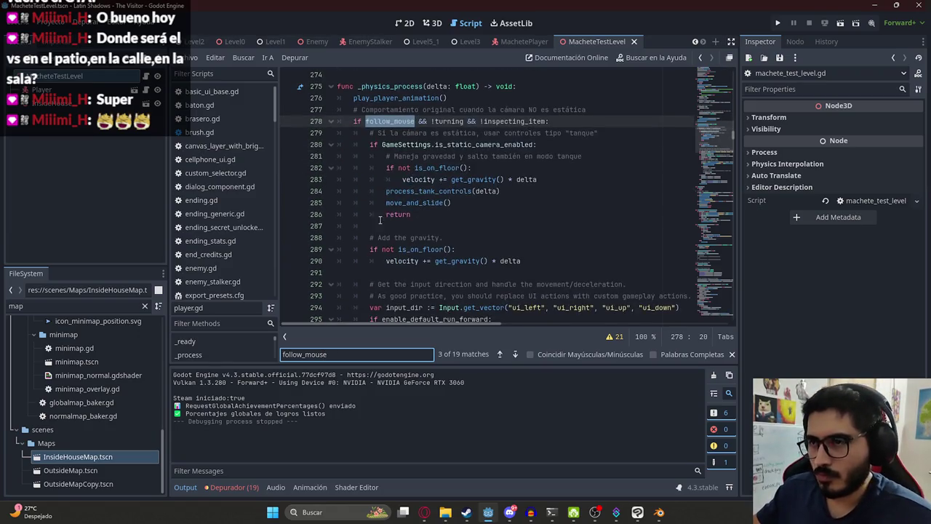
scroll(385, 203, "down", 3)
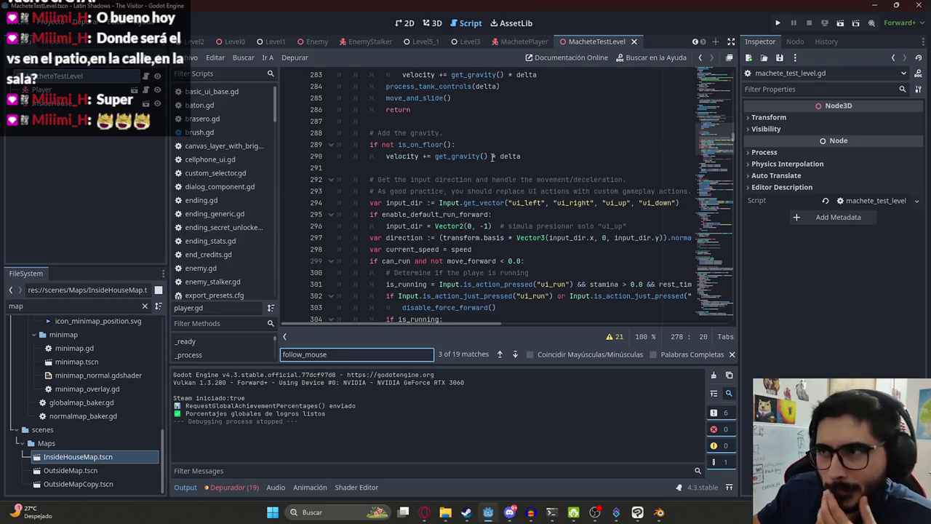
scroll(491, 157, "up", 3)
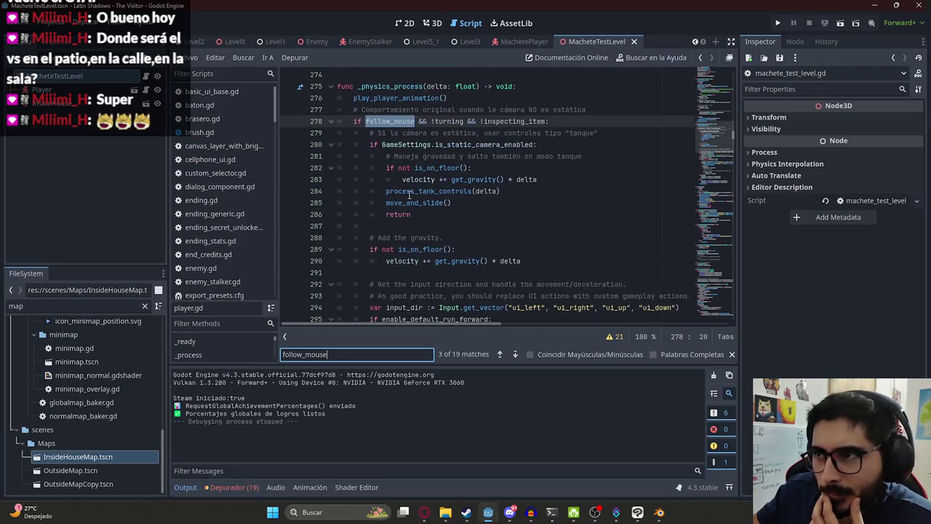
Scroll from the tank controls at line 284 down to the input-direction movement code.
left_click(410, 193)
scroll(410, 182, "down", 3)
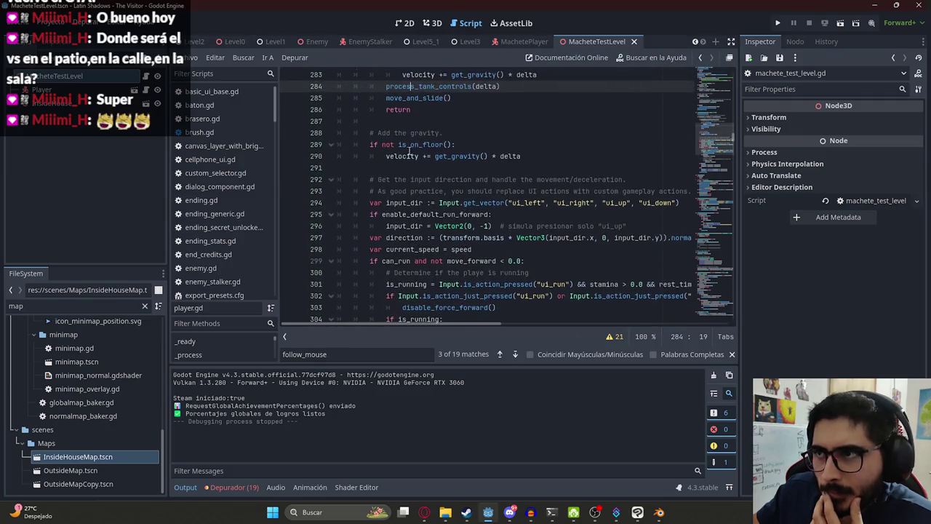
scroll(378, 144, "down", 1)
scroll(380, 144, "down", 2)
scroll(392, 154, "down", 1)
scroll(465, 163, "down", 5)
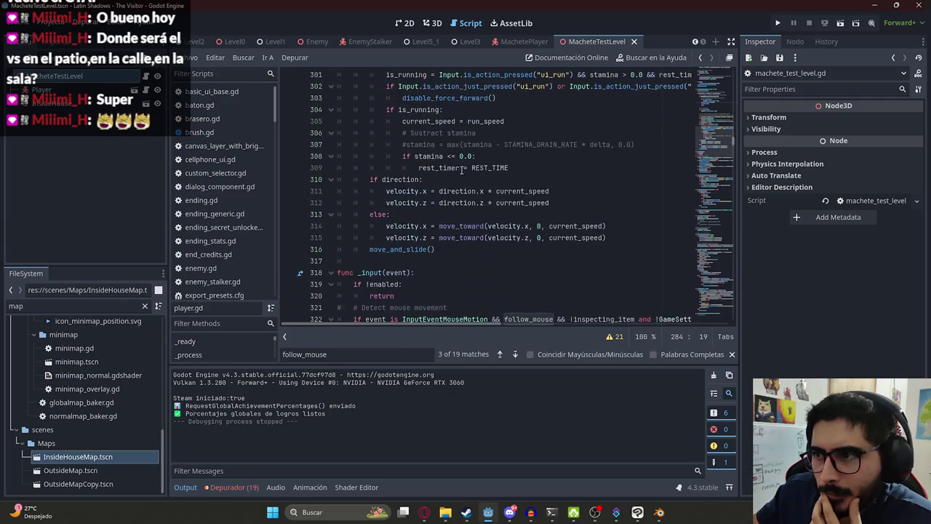
scroll(451, 206, "up", 6)
scroll(440, 205, "down", 7)
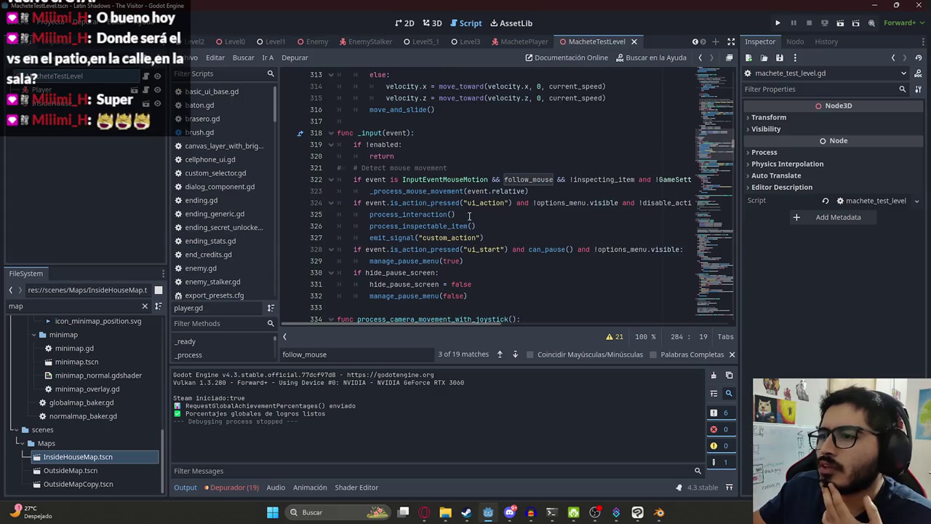
scroll(472, 210, "up", 8)
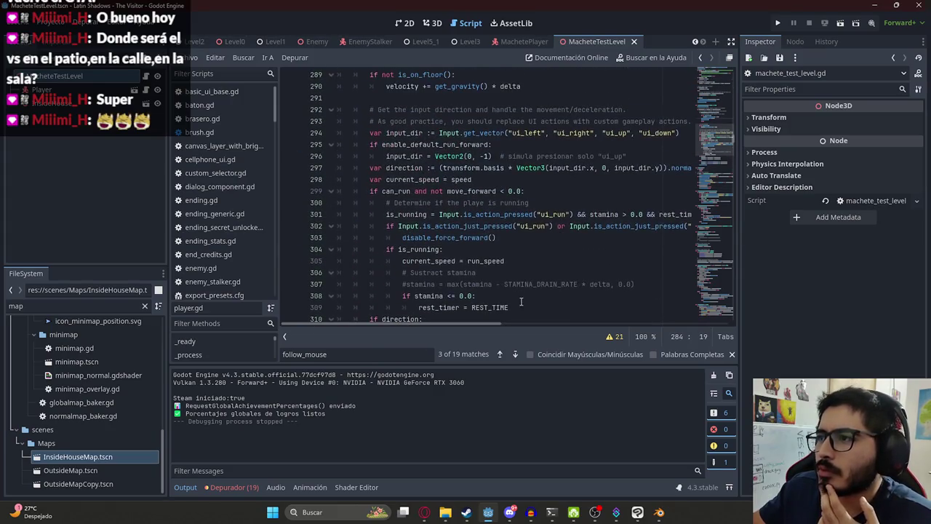
mouse_move(494, 325)
left_mouse_down()
mouse_move(749, 326)
mouse_move(524, 326)
mouse_move(473, 286)
left_mouse_up()
scroll(508, 247, "down", 14)
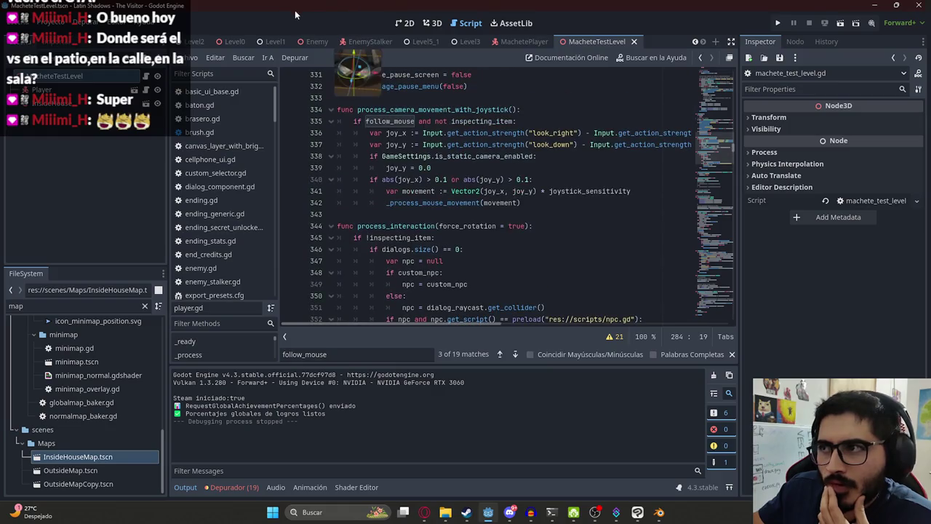
Find where process_camera_movement_with_joystick is defined and called, searching for 'process_camera'.
double_click(551, 133)
scroll(446, 169, "up", 2)
left_click(445, 179)
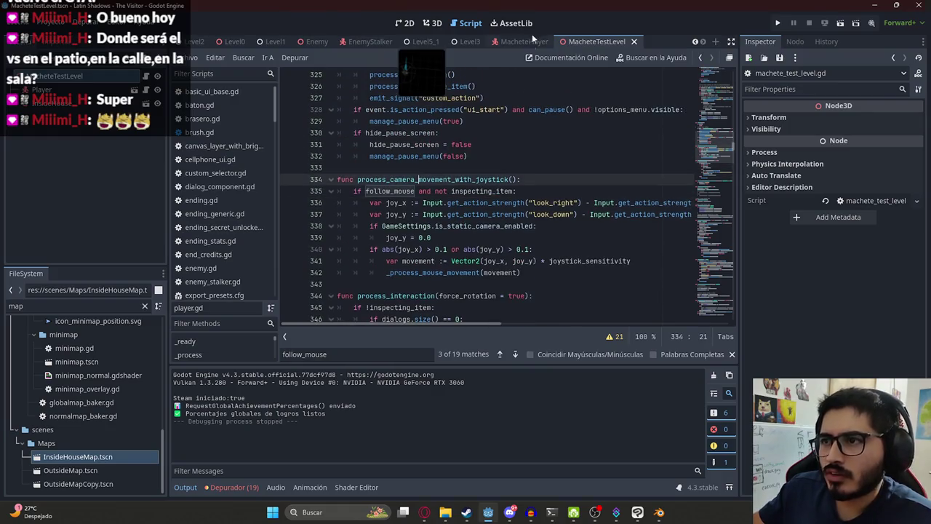
key("ctrl+f")
type("process?")
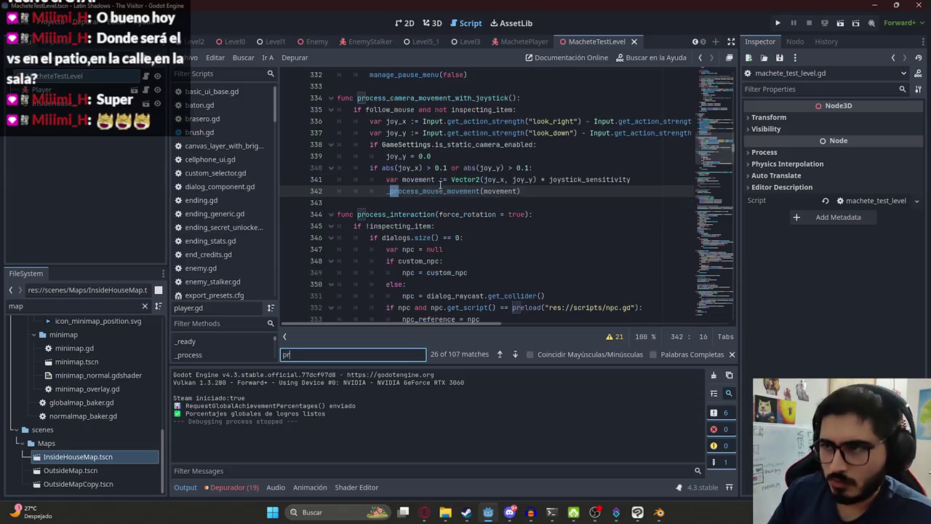
key("BackSpace")
type("_camera")
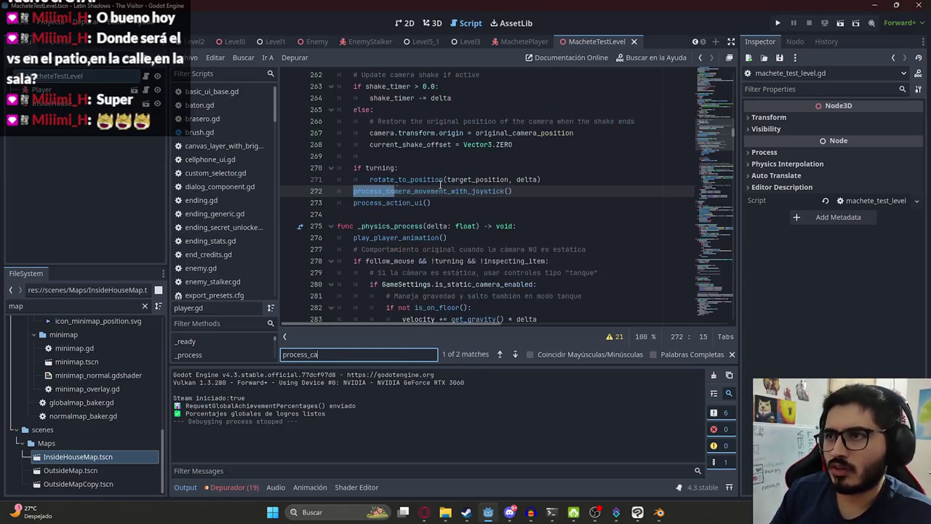
key("Return")
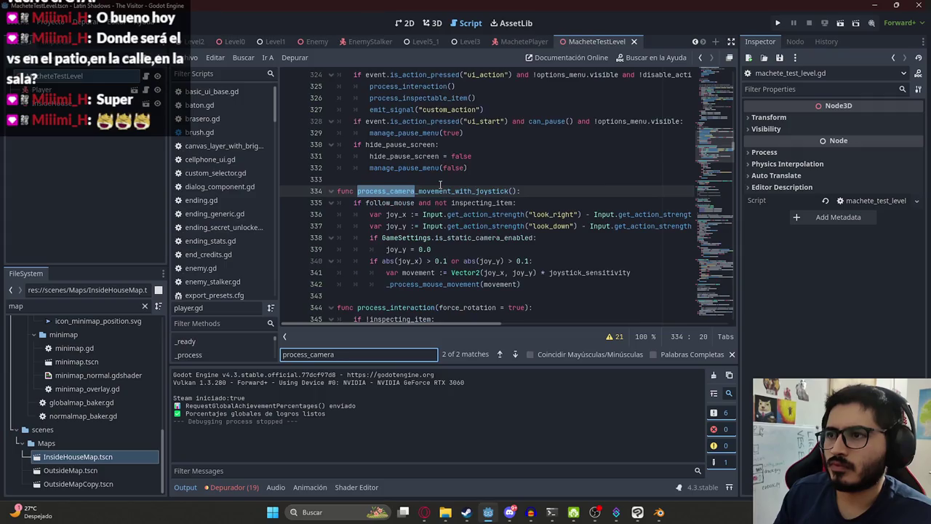
scroll(460, 218, "up", 7)
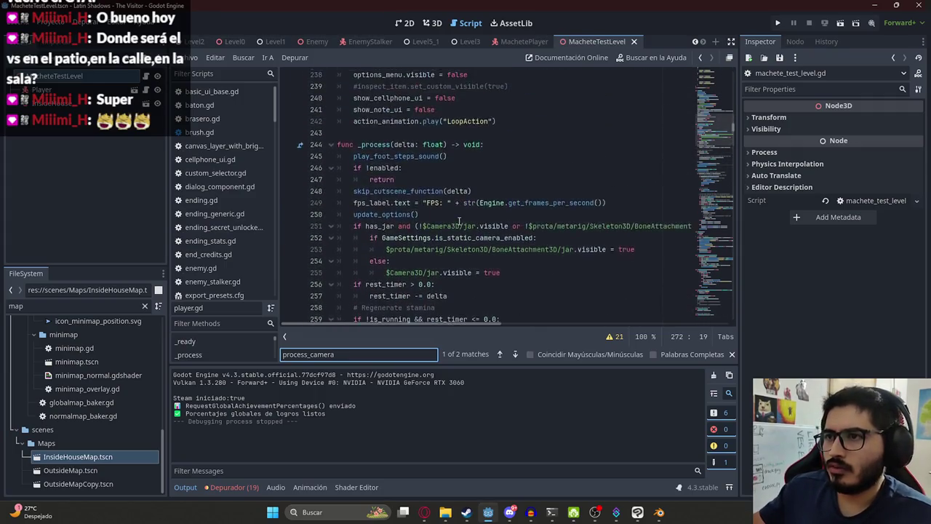
scroll(711, 168, "down", 20)
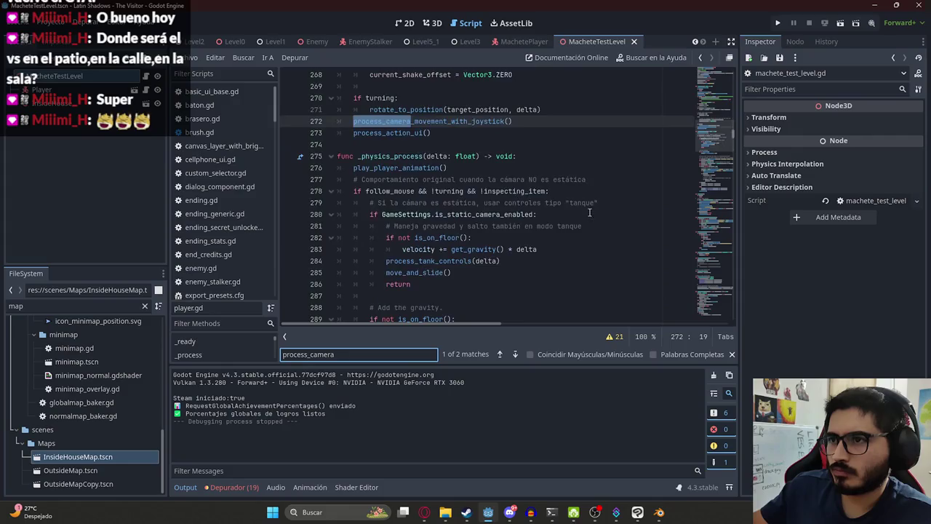
Search player.gd for 'mouse' again, then open Project Settings.
key("ctrl+f")
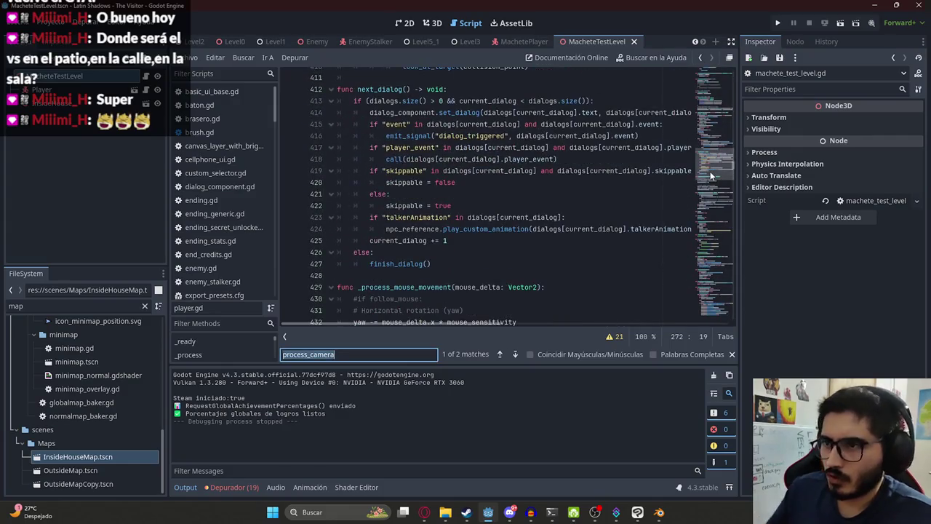
type("mouse")
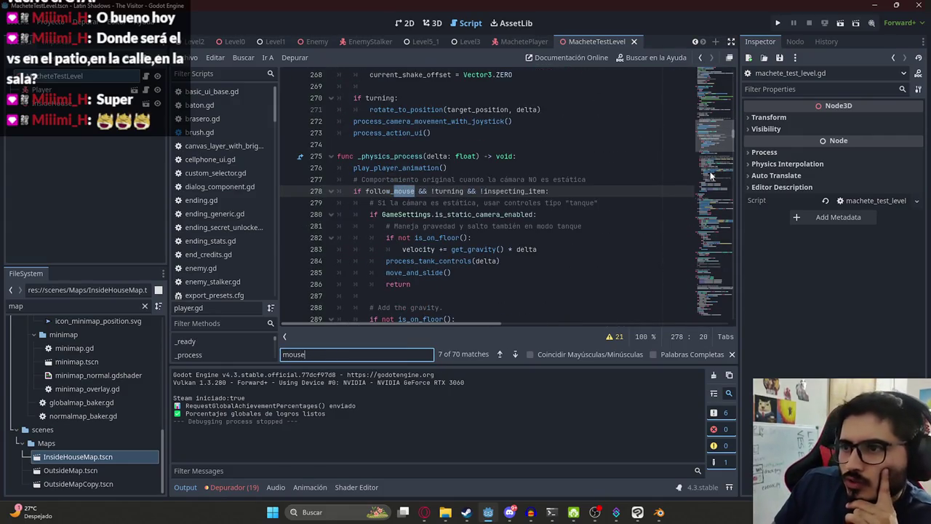
scroll(465, 211, "down", 7)
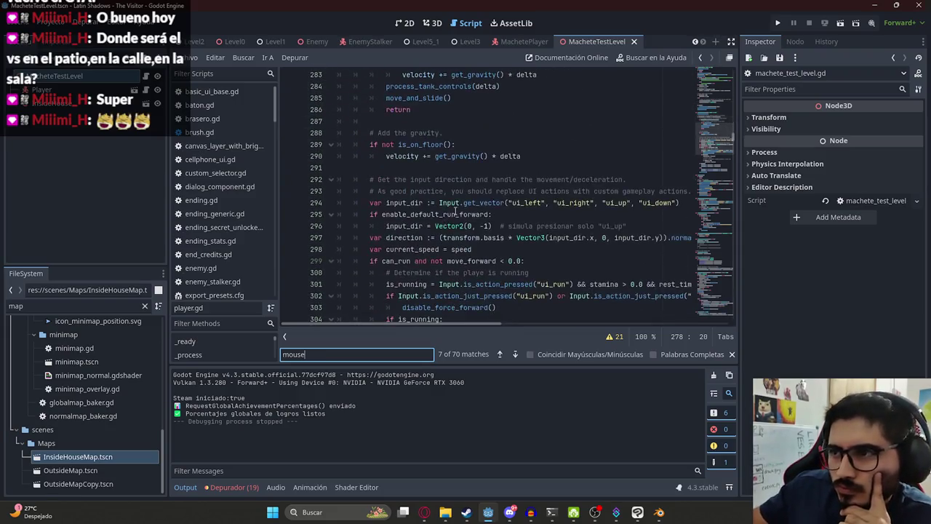
scroll(489, 200, "down", 2)
scroll(466, 203, "down", 3)
scroll(462, 209, "up", 4)
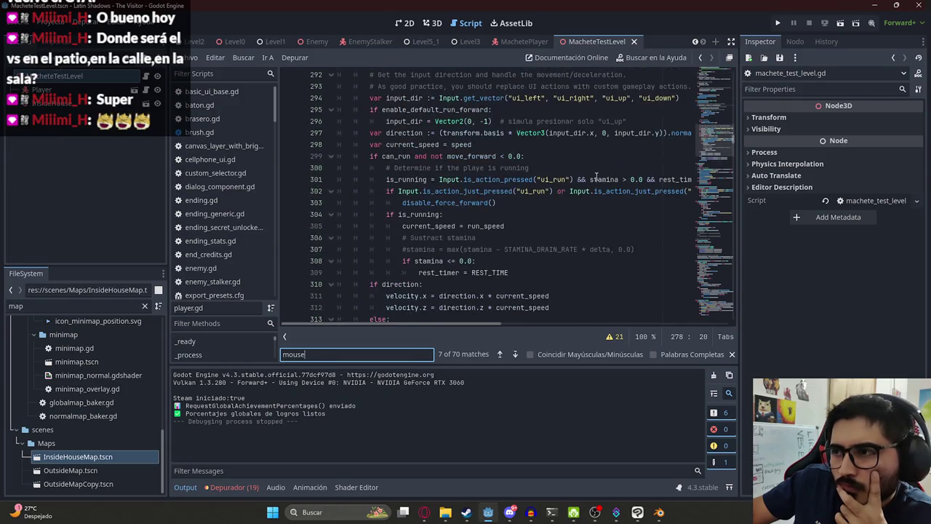
left_click(53, 22)
left_click(65, 38)
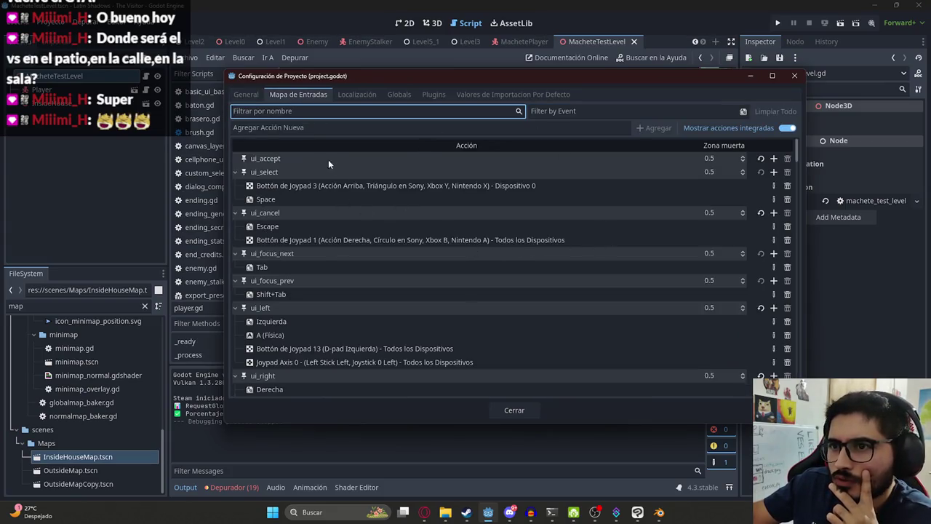
Filter the Input Map by 'down' to review look_down, then search the script for look_down.
type("down")
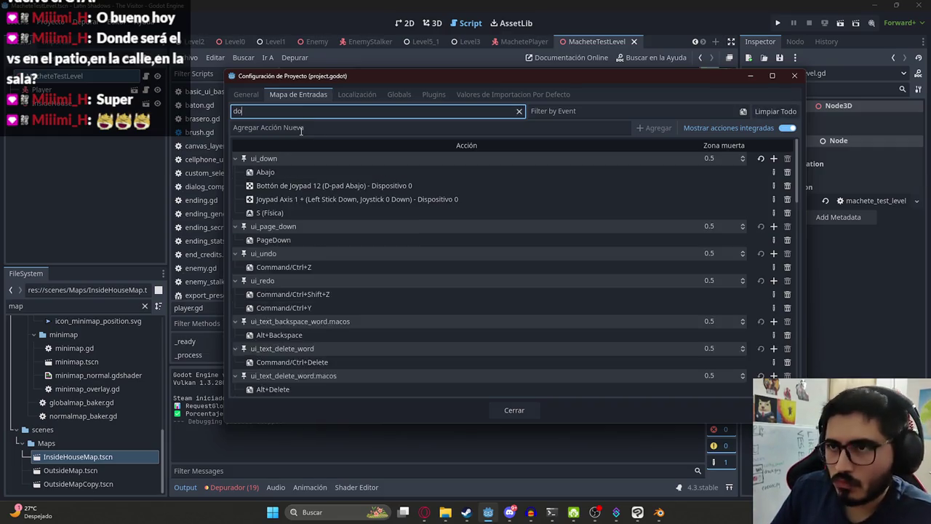
scroll(294, 218, "down", 5)
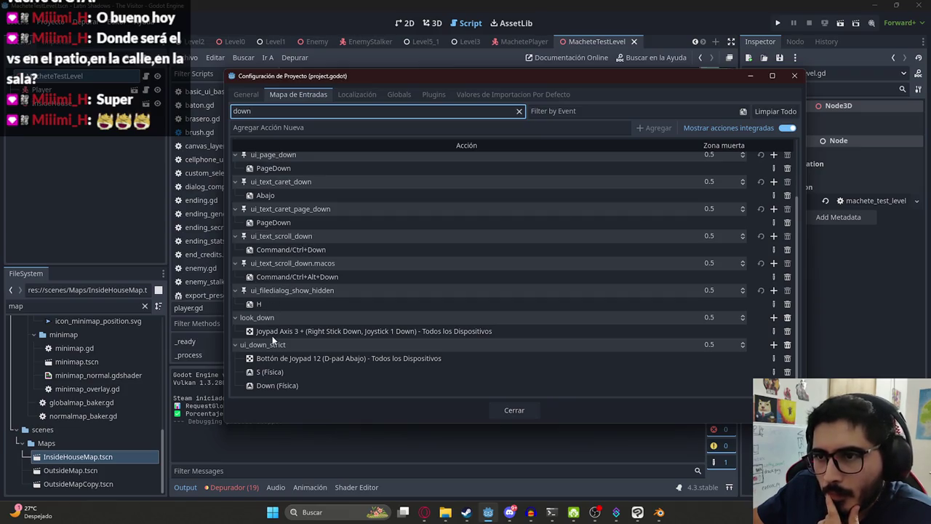
left_click(534, 415)
key("ctrl+f")
type("look_down")
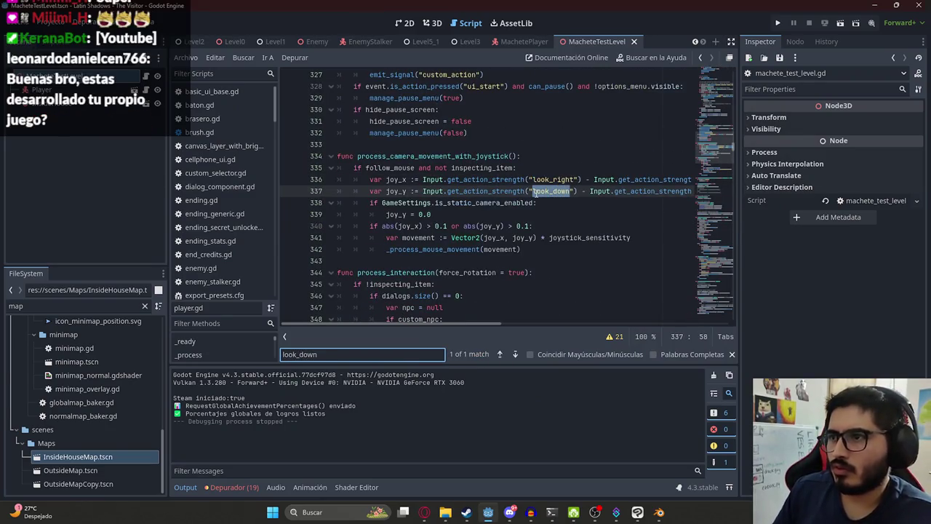
Search for yaw and _process_mouse_movement, then select the calling _input lines 318–323.
key("ctrl+f")
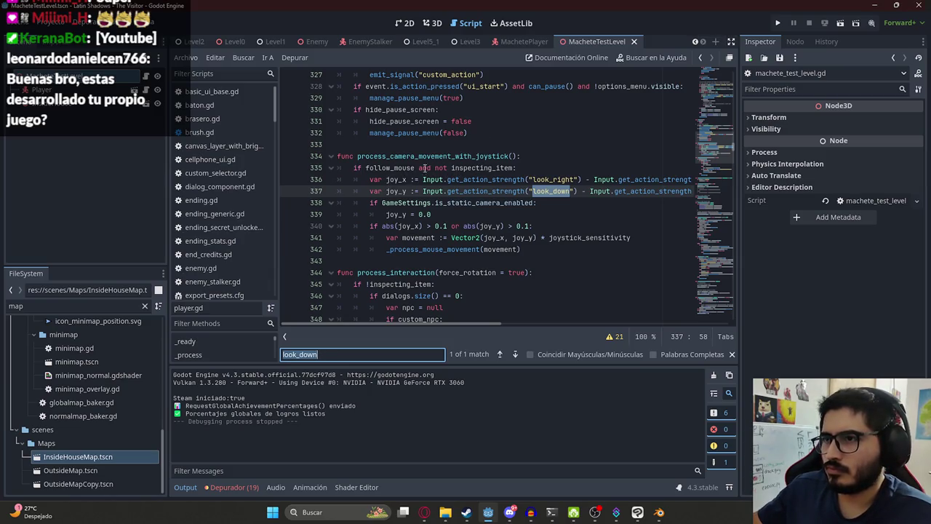
double_click(436, 155)
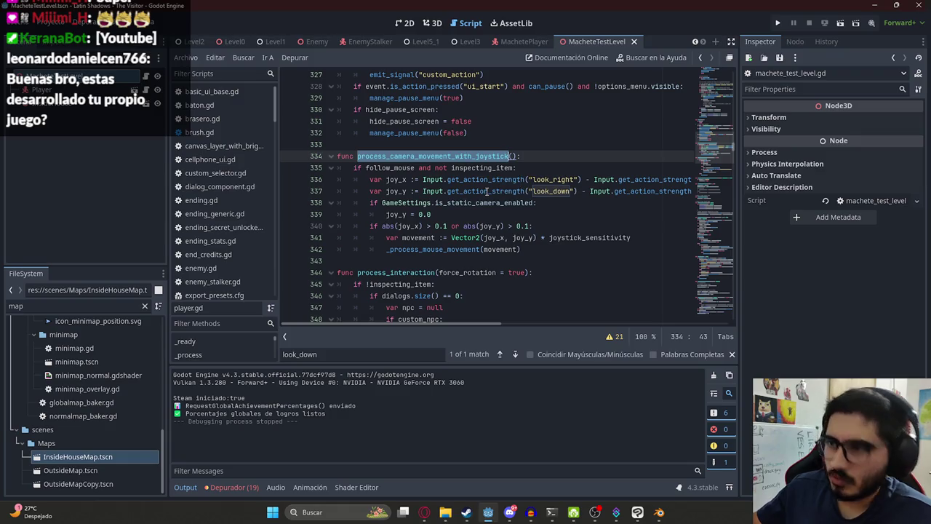
left_click(416, 134)
key("ctrl+f")
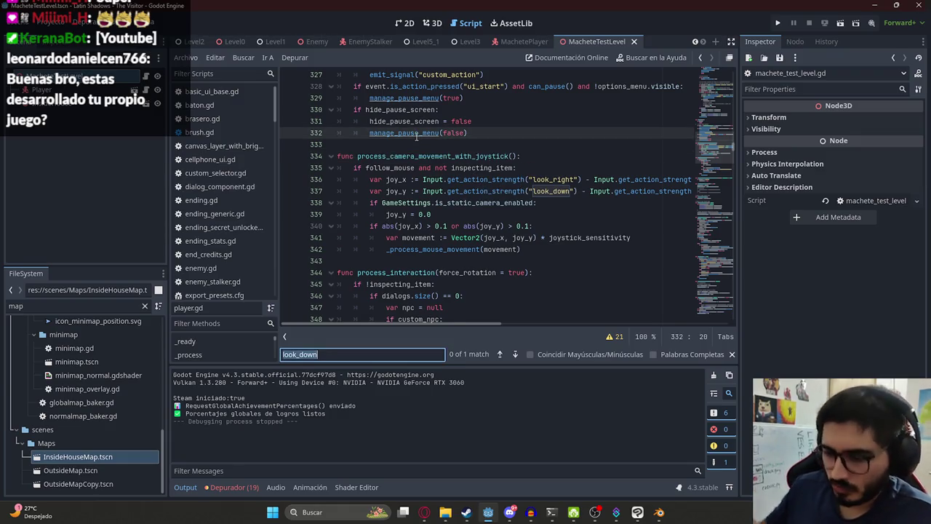
type("yaw")
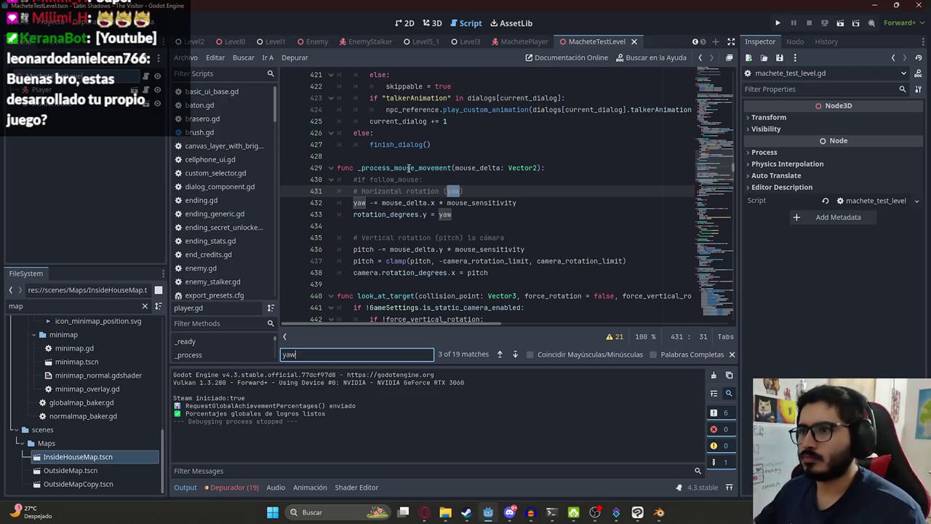
double_click(411, 167)
key("ctrl+f")
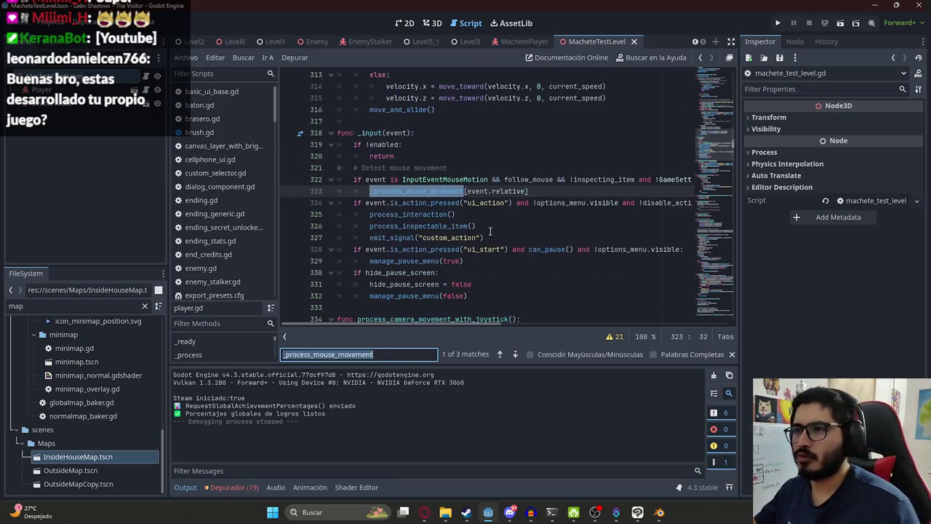
mouse_move(529, 190)
left_mouse_down()
mouse_move(332, 134)
mouse_move(467, 45)
mouse_move(512, 46)
mouse_move(446, 168)
left_mouse_up()
Drop the _input lines into machete_player.gd and delete the if !enabled return check.
left_click_drag(406, 309, 410, 296)
scroll(416, 249, "up", 5)
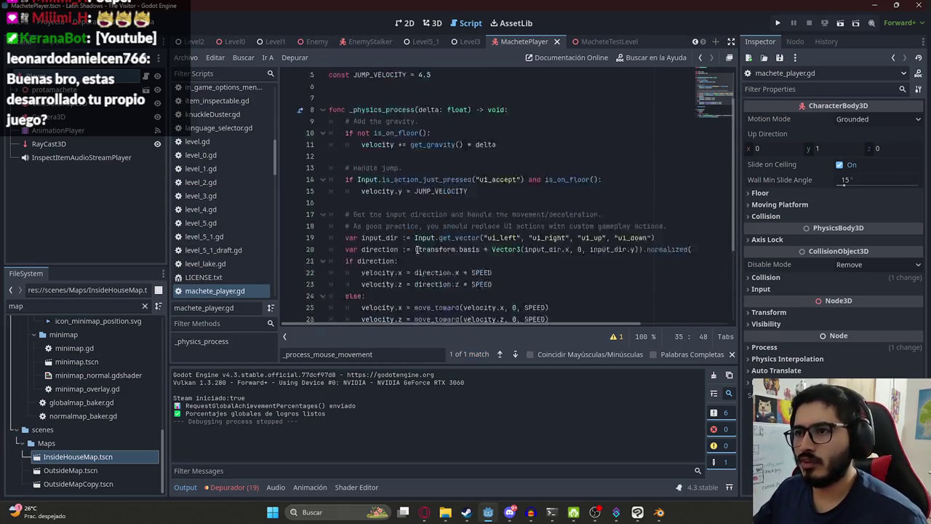
scroll(417, 249, "down", 3)
left_click(412, 272)
key("Up")
key("ctrl+shift+k")
key("ctrl+shift+k")
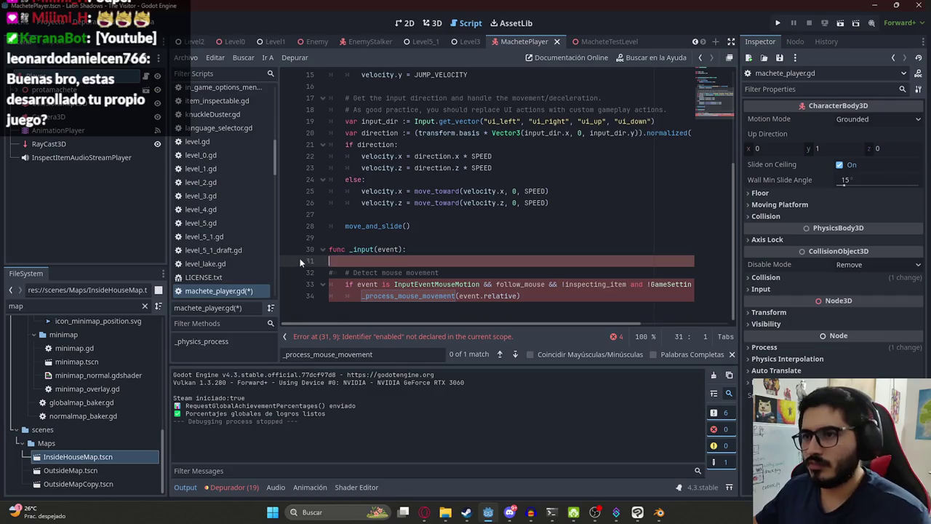
Strip the extra conditions after InputEventMouseMotion so any mouse motion calls _process_mouse_movement.
left_click(505, 272)
mouse_move(483, 272)
left_mouse_down()
mouse_move(675, 273)
mouse_move(695, 295)
left_mouse_up()
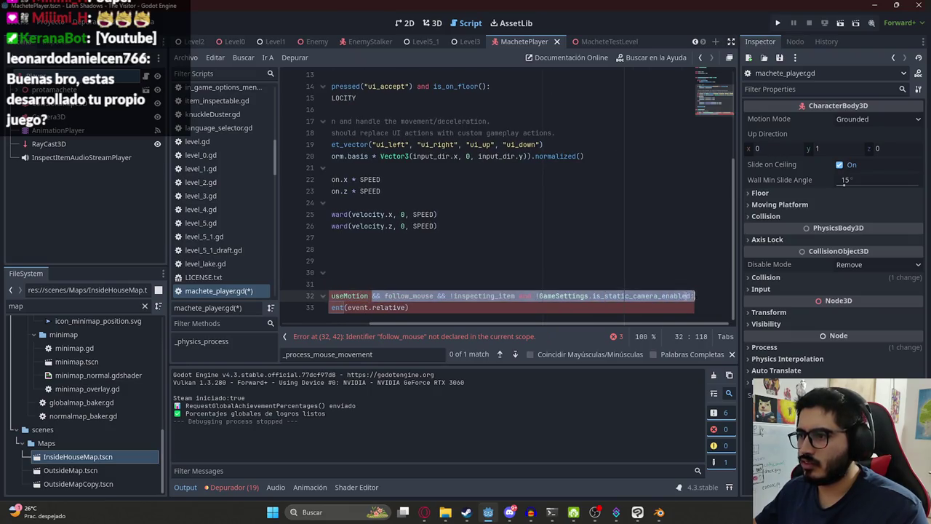
key("BackSpace")
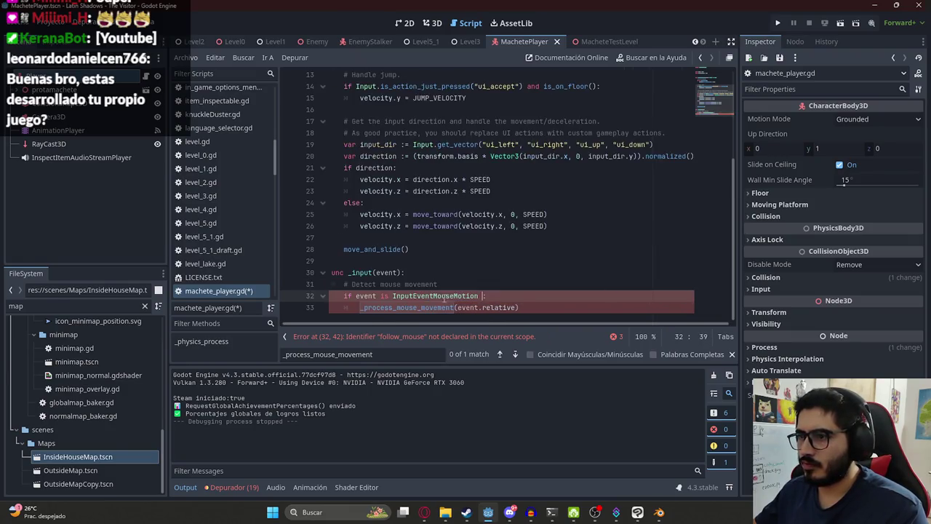
double_click(434, 308)
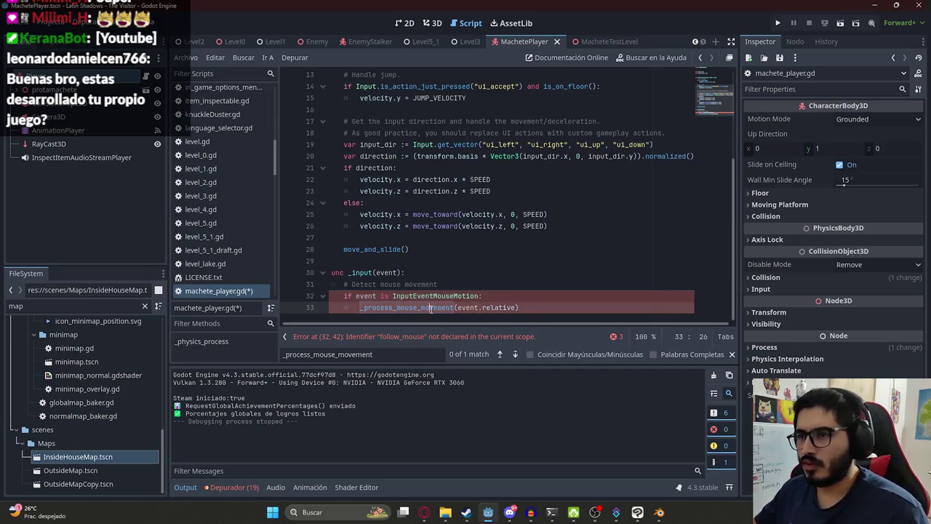
left_click(602, 41)
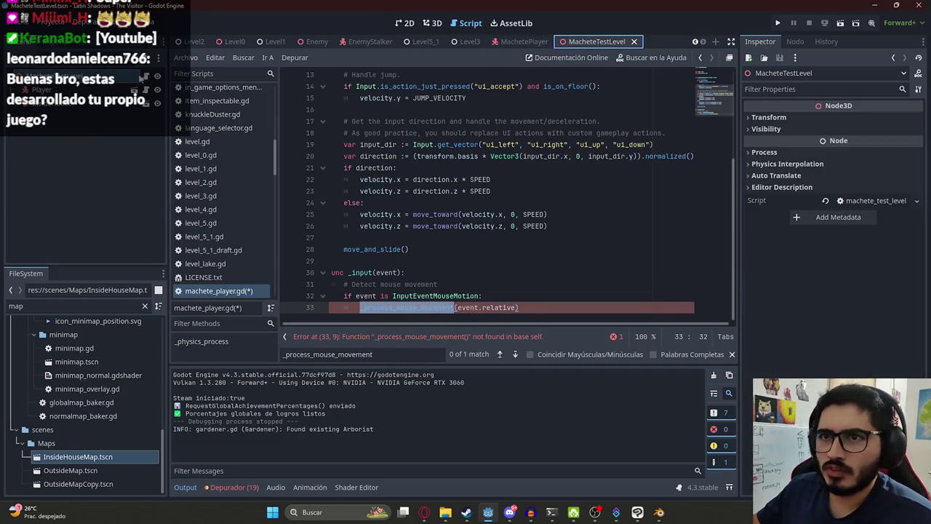
left_click(522, 41)
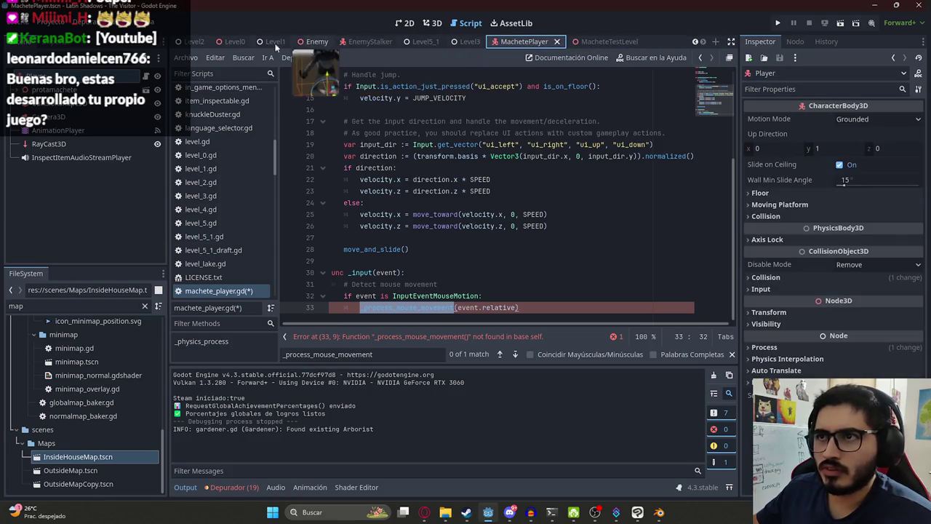
Filter the FileSystem for 'player' and open Player.tscn.
left_click(45, 306)
type("player")
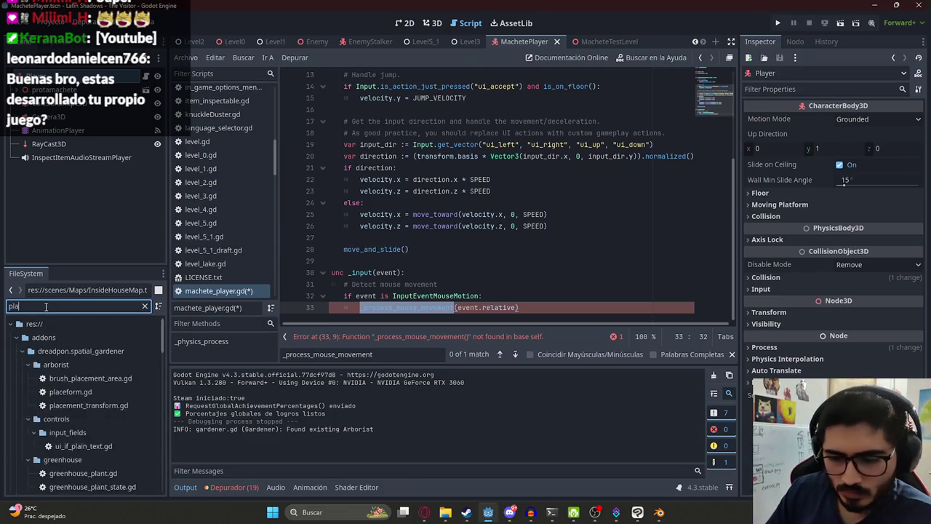
scroll(53, 430, "down", 1)
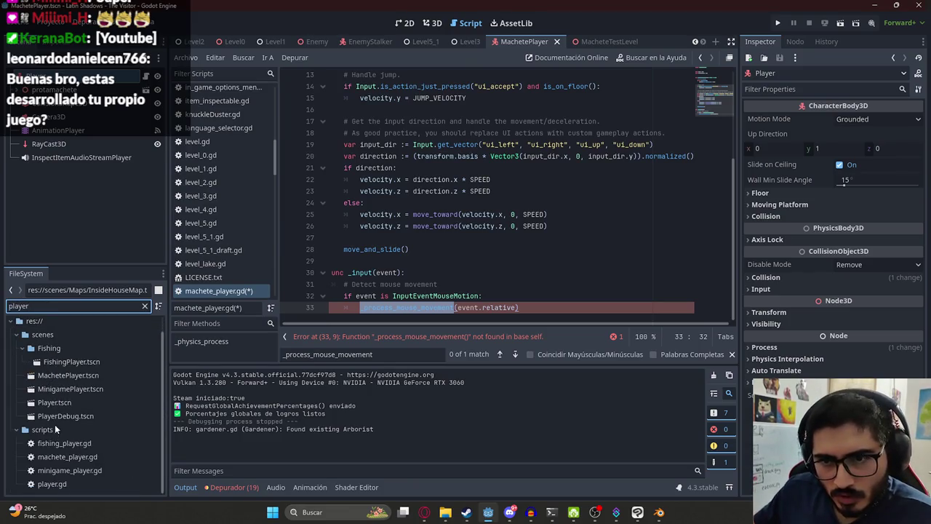
double_click(59, 401)
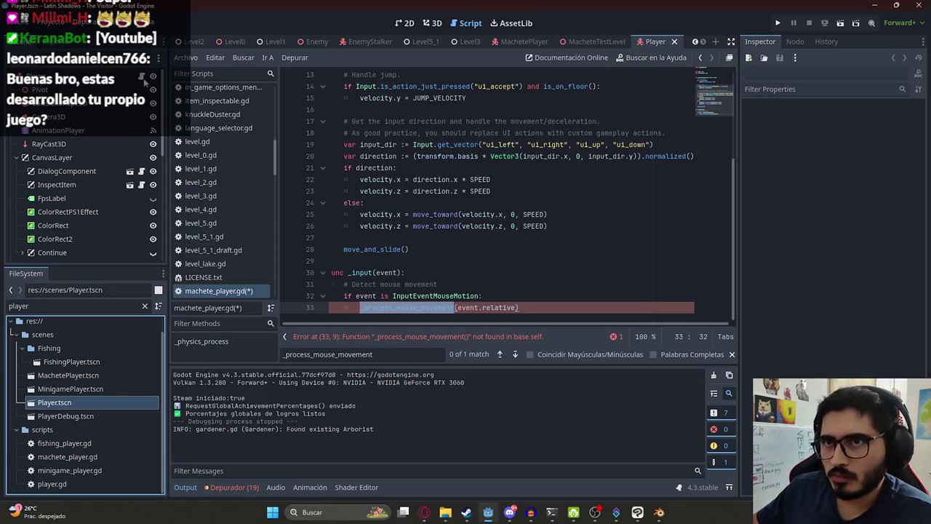
Copy _process_mouse_movement from player.gd into machete_test_level.gd at line 13 and save.
key("ctrl+Return")
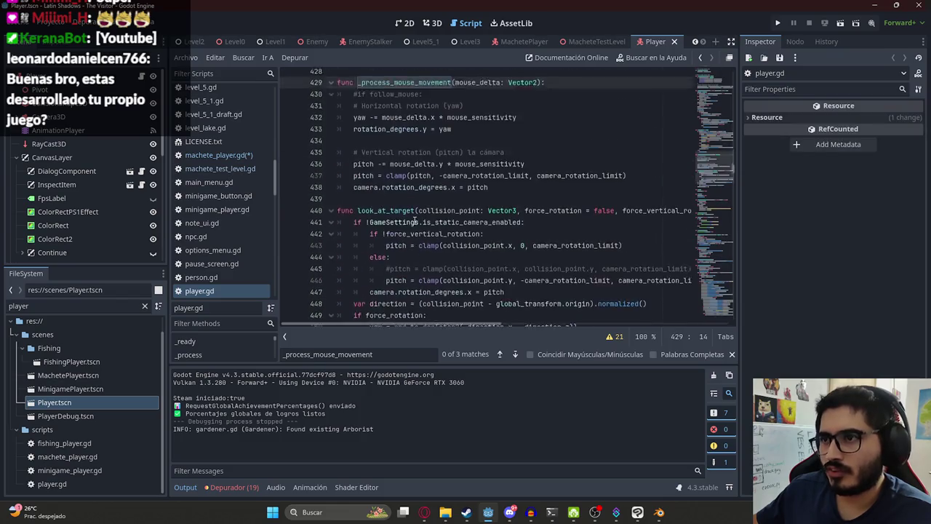
left_click_drag(489, 191, 321, 88)
key("ctrl+c")
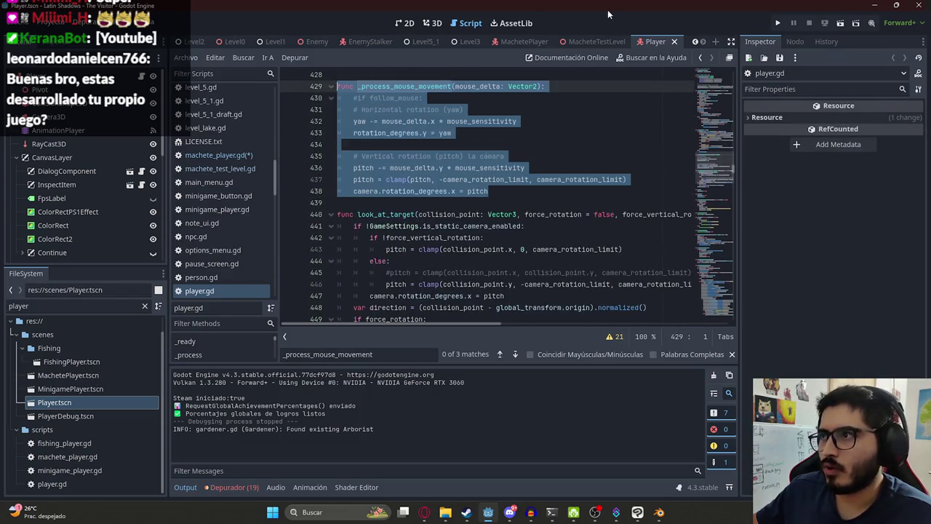
left_click(595, 41)
left_click(390, 213)
key("ctrl+v")
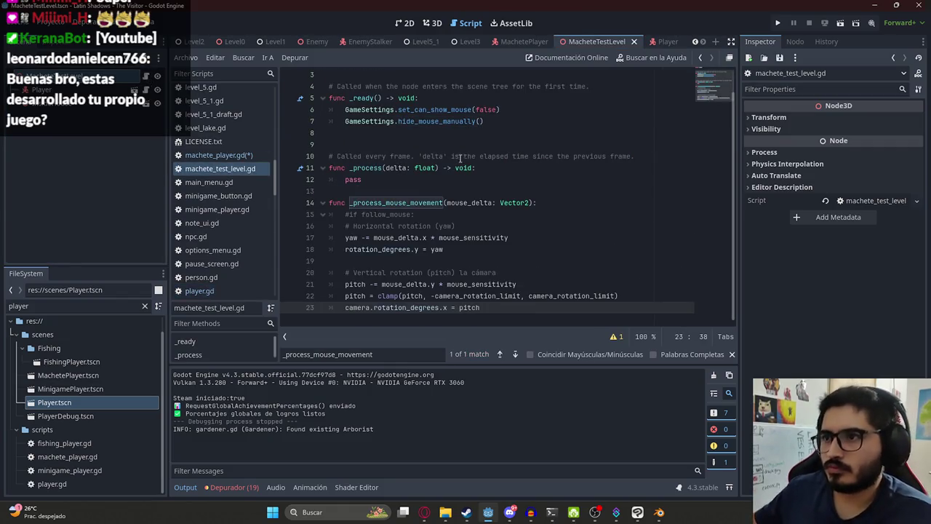
key("ctrl+s")
Check the undeclared-variable error on line 18, then switch to the web browser.
left_click(379, 249)
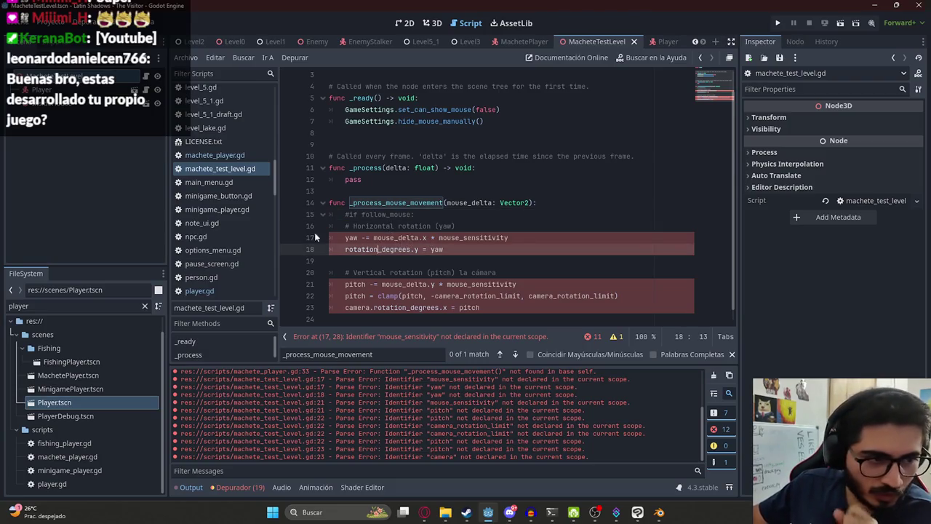
mouse_move(429, 514)
left_click(423, 466)
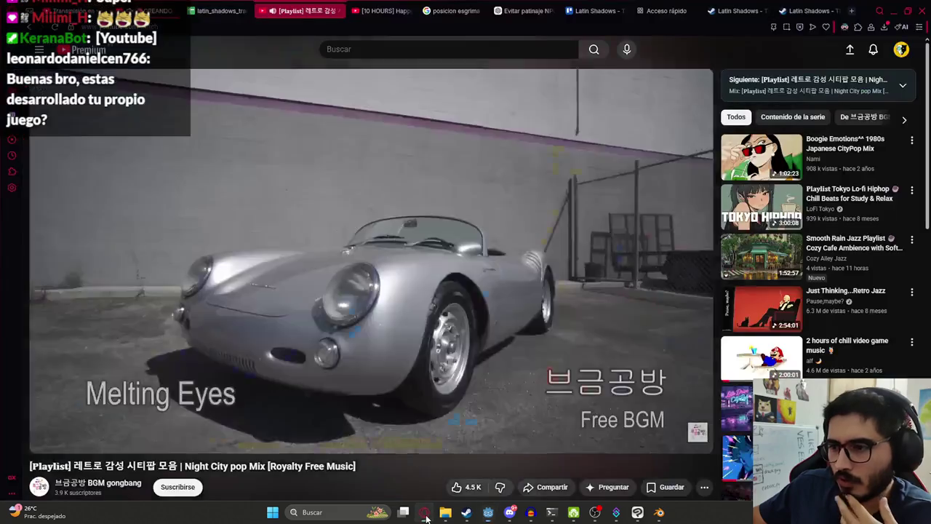
Watch the Latin Shadows - The Visitor trailer with the playlist music muted, then pause it.
left_click(716, 5)
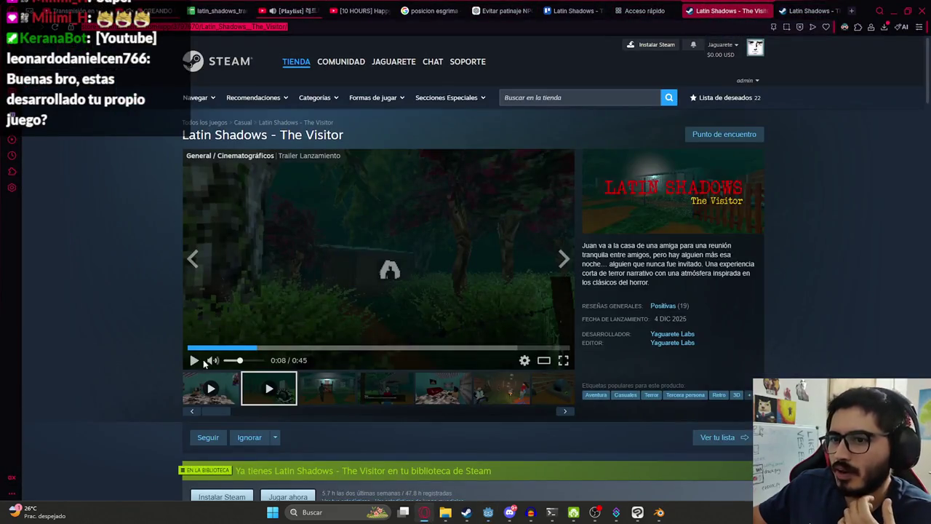
left_click(195, 377)
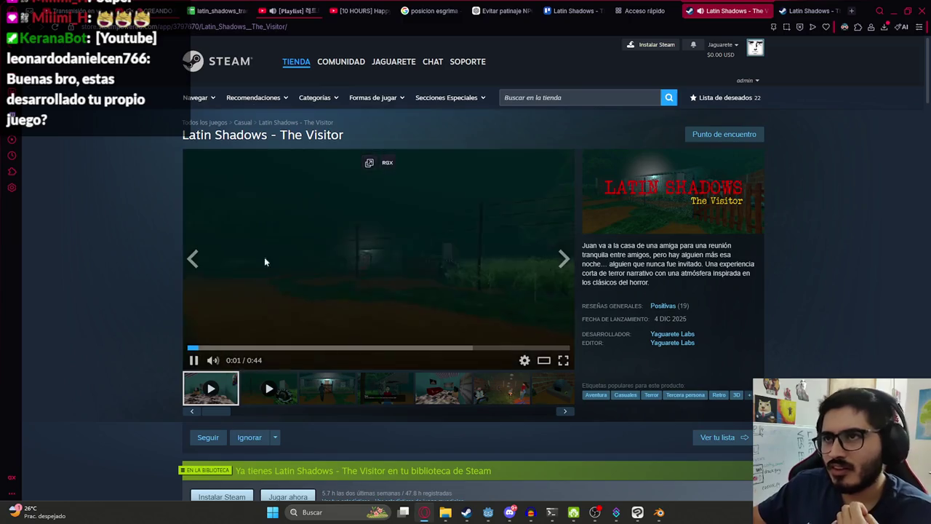
left_click(273, 11)
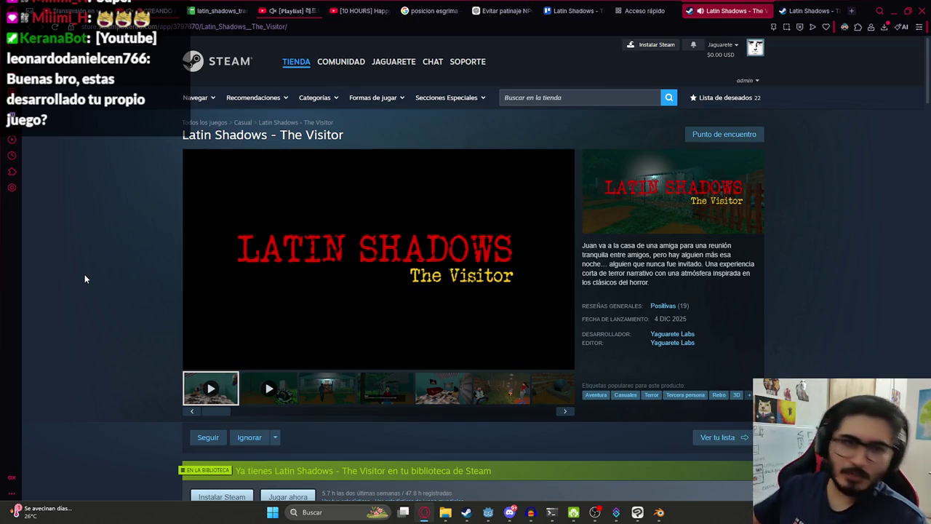
mouse_move(194, 363)
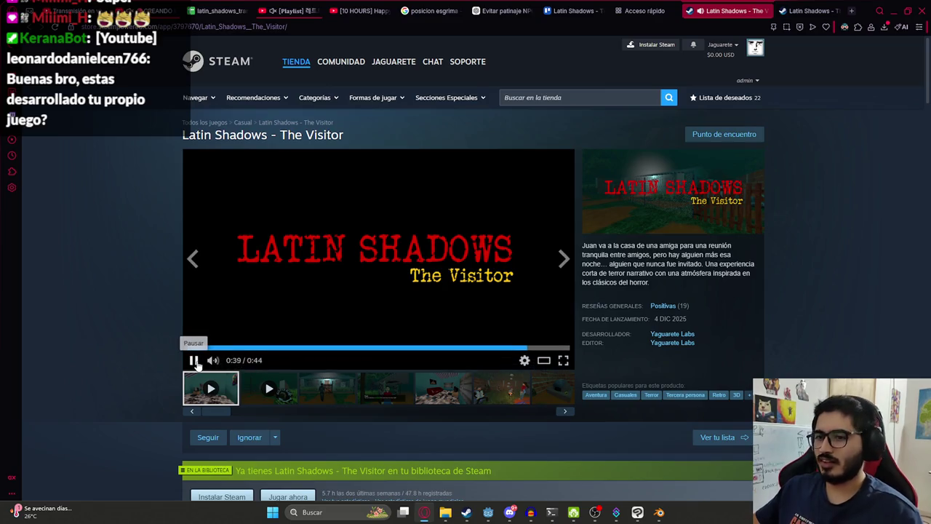
left_click(195, 362)
scroll(405, 213, "down", 5)
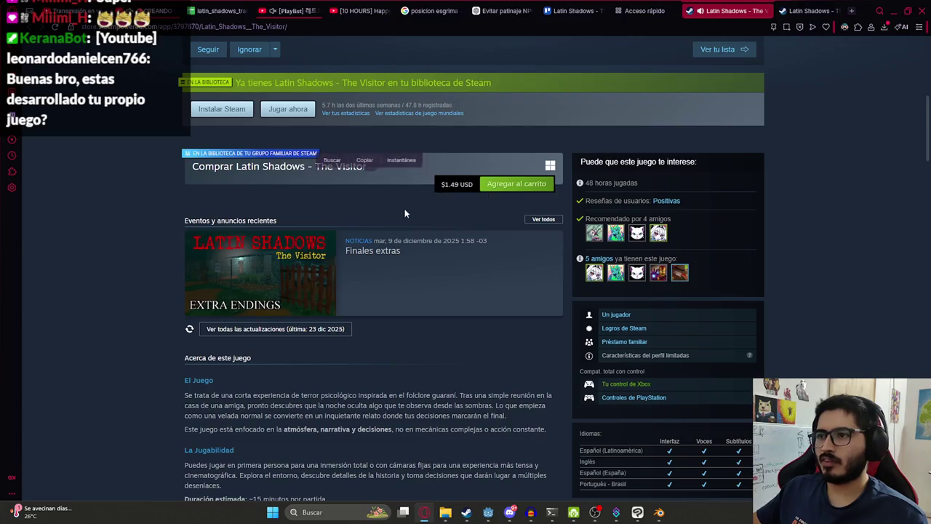
scroll(405, 214, "up", 5)
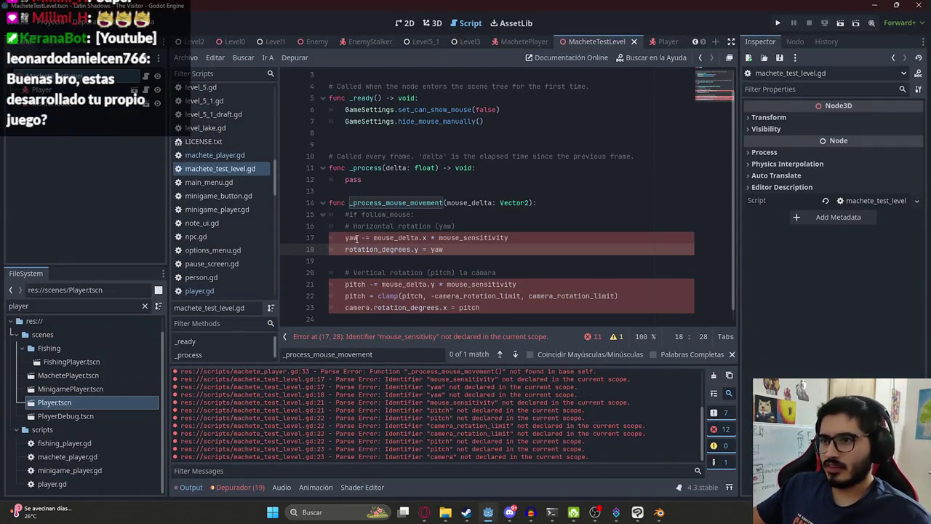
Pick out the undeclared yaw, camera and mouse_sensitivity identifiers in machete_test_level.gd.
double_click(357, 238)
double_click(354, 238)
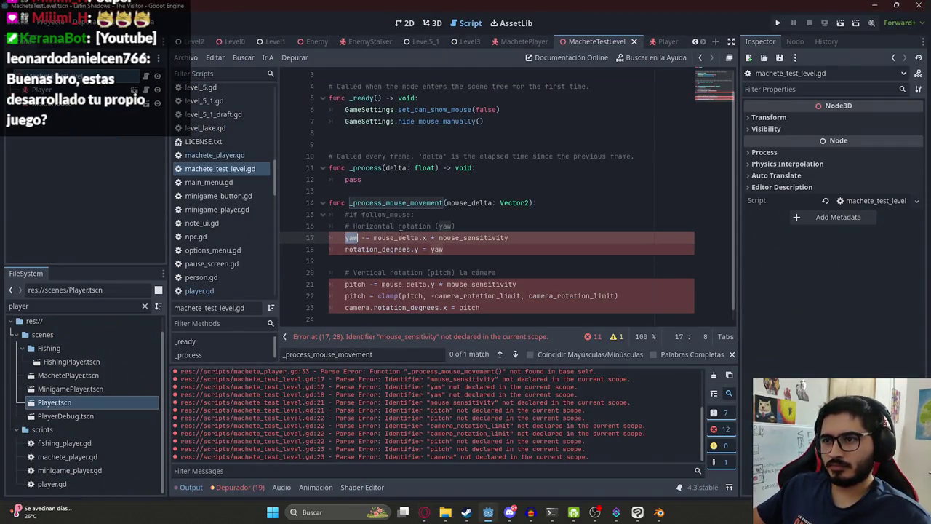
scroll(409, 254, "down", 1)
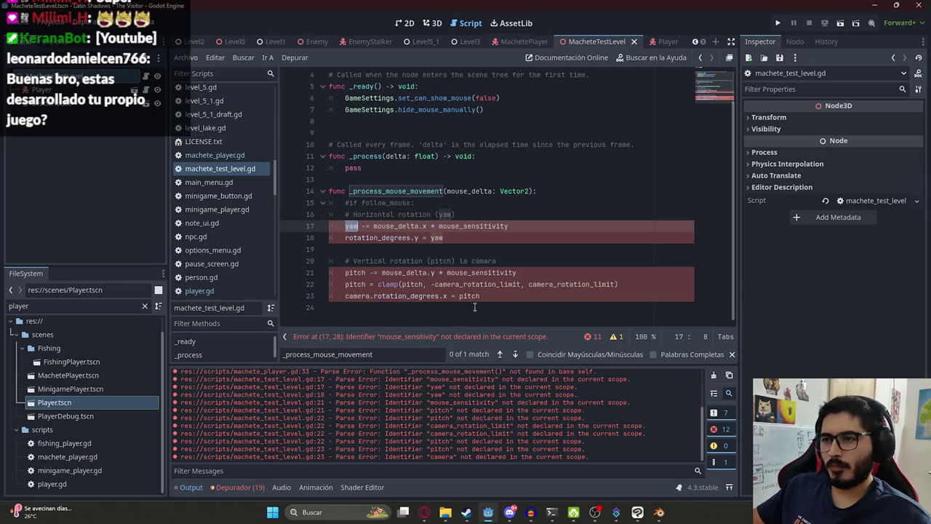
double_click(358, 296)
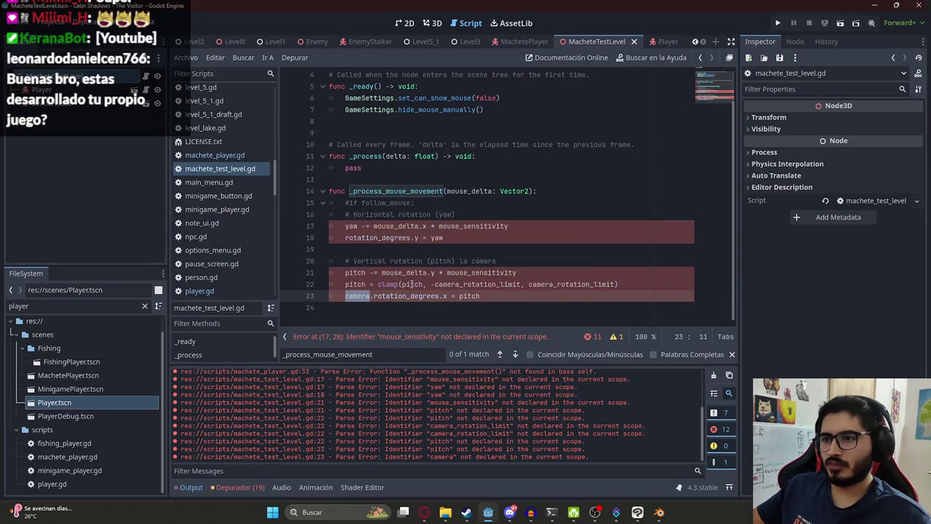
double_click(476, 226)
Find and copy the mouse_sensitivity declaration in player.gd.
left_click(655, 42)
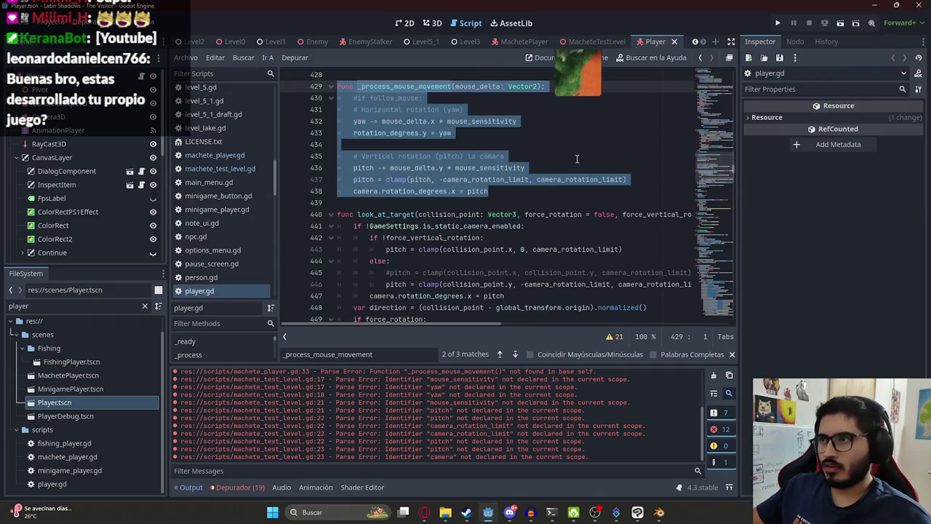
double_click(481, 120)
key("ctrl+f")
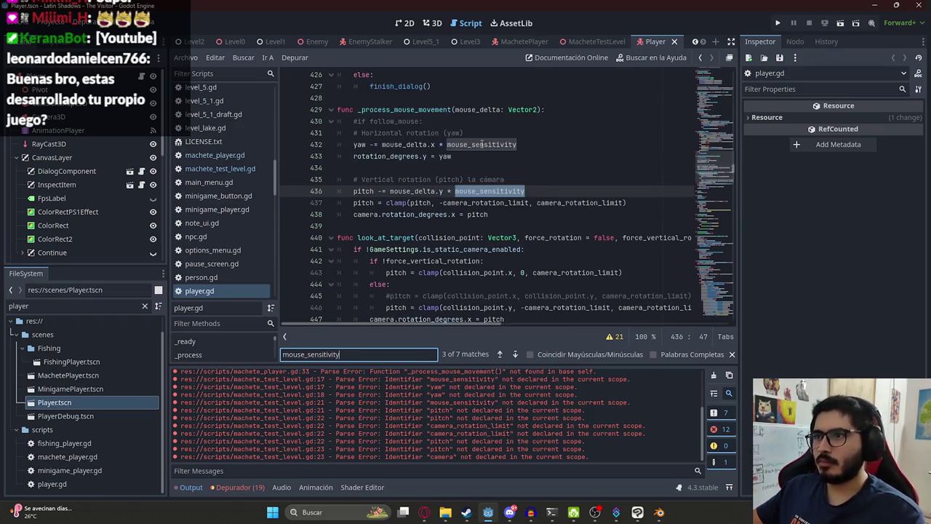
left_click(482, 144, "ctrl")
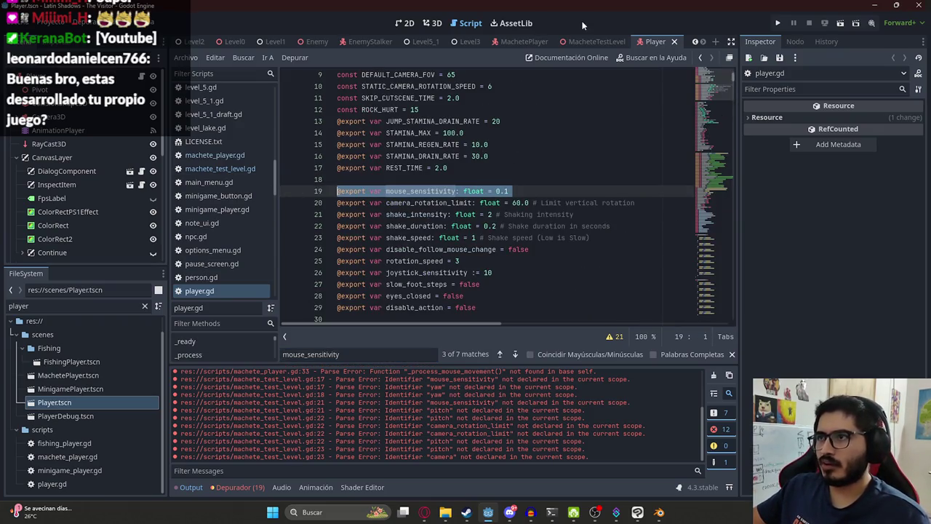
left_click(574, 41)
key("ctrl+c")
Paste mouse_sensitivity at line 3 of machete_test_level.gd, undo it, and open MachetePlayer.
left_click(220, 168)
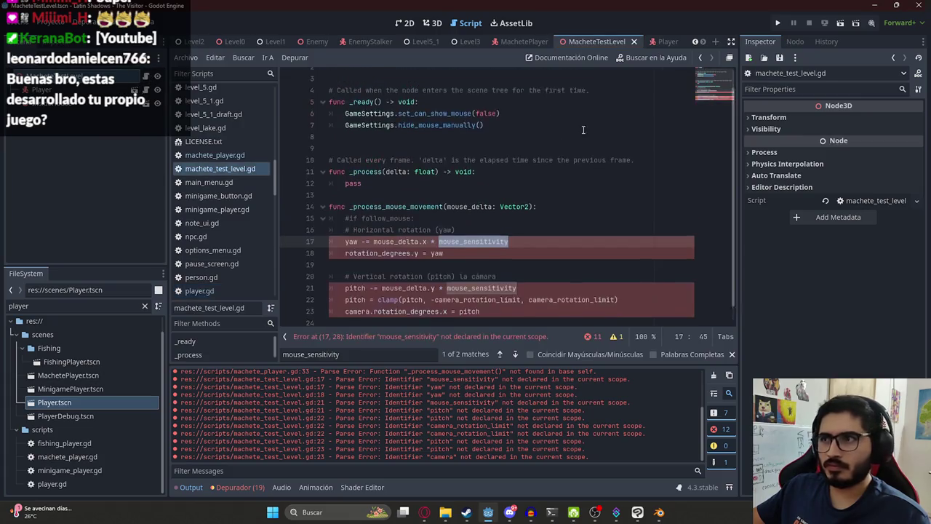
scroll(436, 182, "up", 1)
left_click(385, 85)
key("Return")
key("ctrl+v")
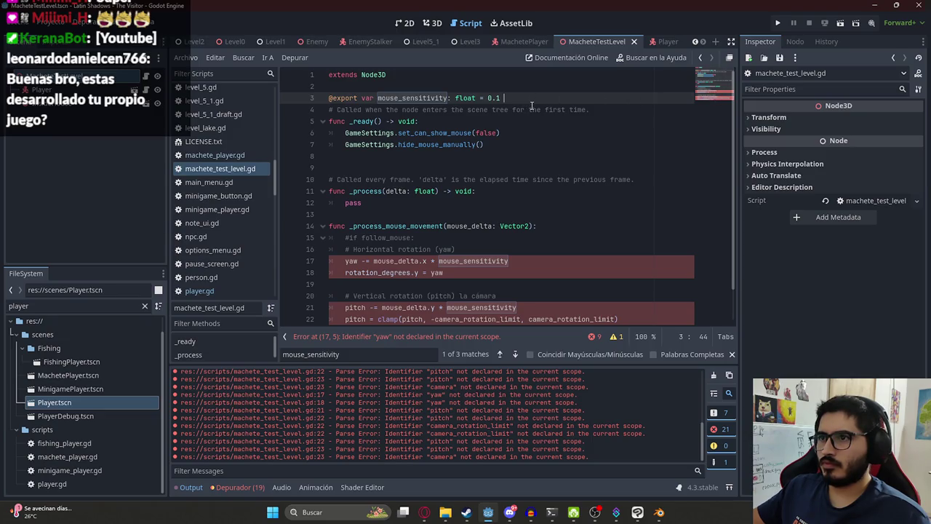
key("ctrl+z")
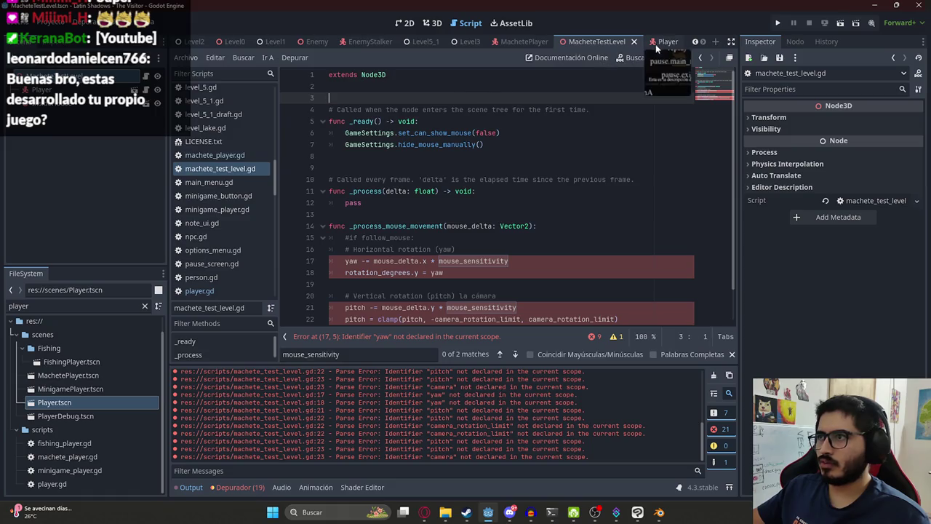
left_click(521, 43)
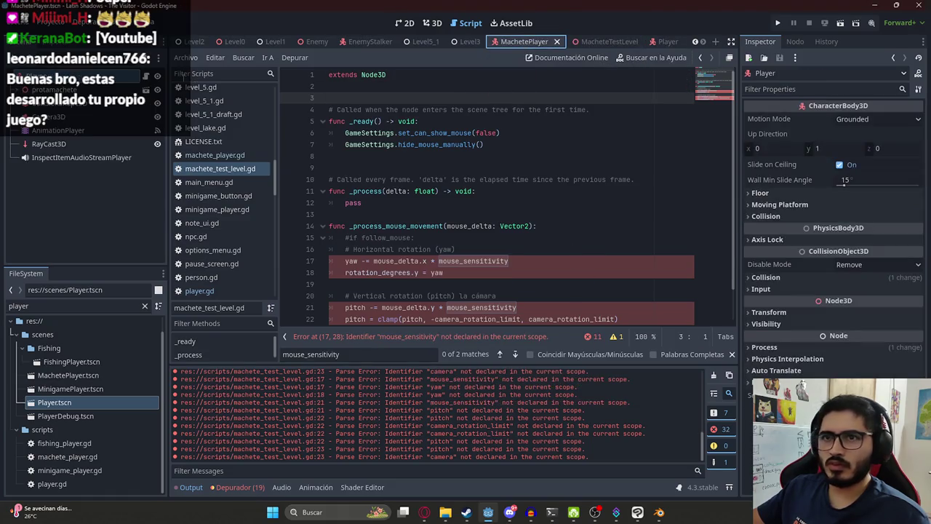
scroll(386, 116, "up", 5)
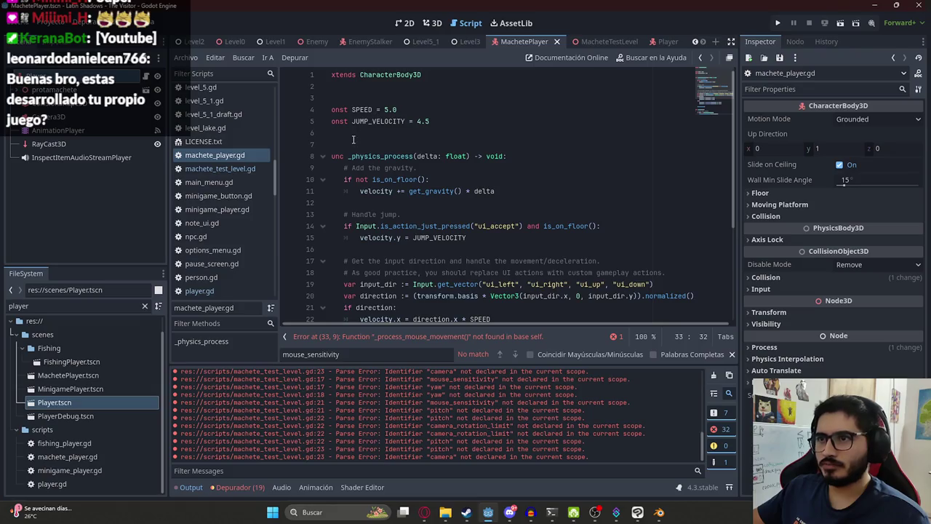
Add mouse_sensitivity to machete_player.gd line 7 and cut _process_mouse_movement from the level script.
left_click(353, 139)
key("ctrl+v")
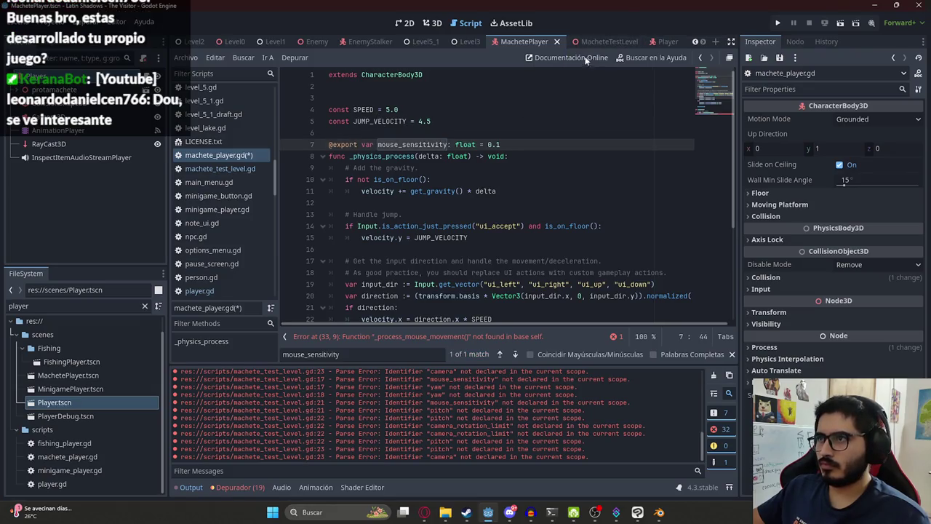
left_click(596, 41)
left_click(219, 168)
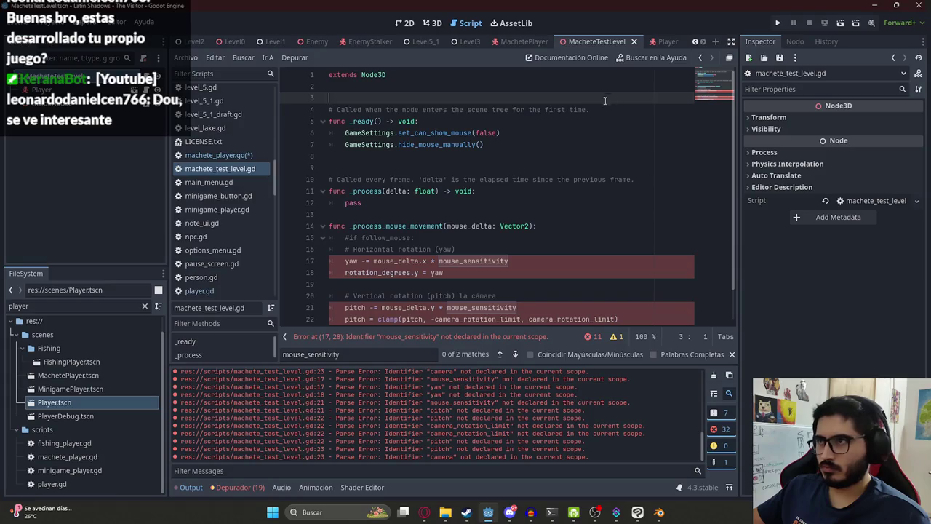
scroll(448, 234, "down", 1)
mouse_move(509, 296)
left_mouse_down()
mouse_move(349, 208)
mouse_move(291, 193)
left_mouse_up()
key("BackSpace")
key("BackSpace")
key("BackSpace")
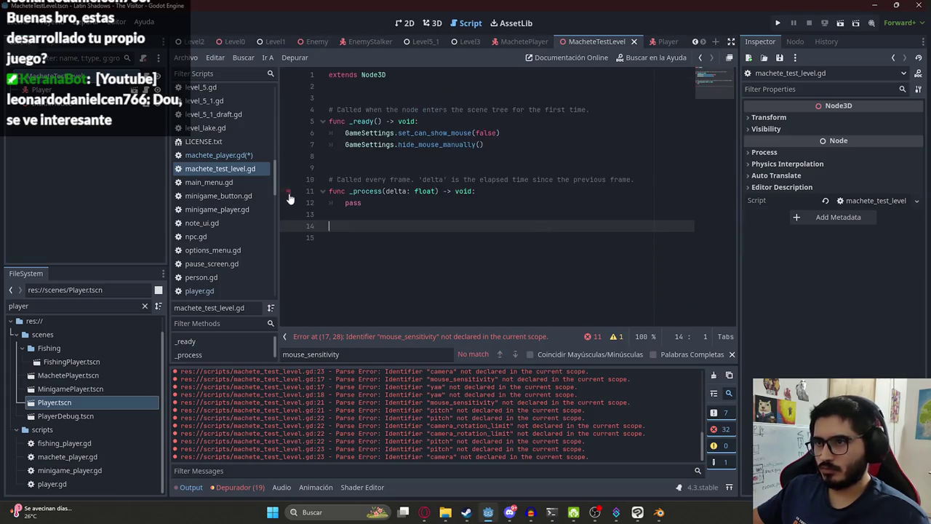
key("ctrl+s")
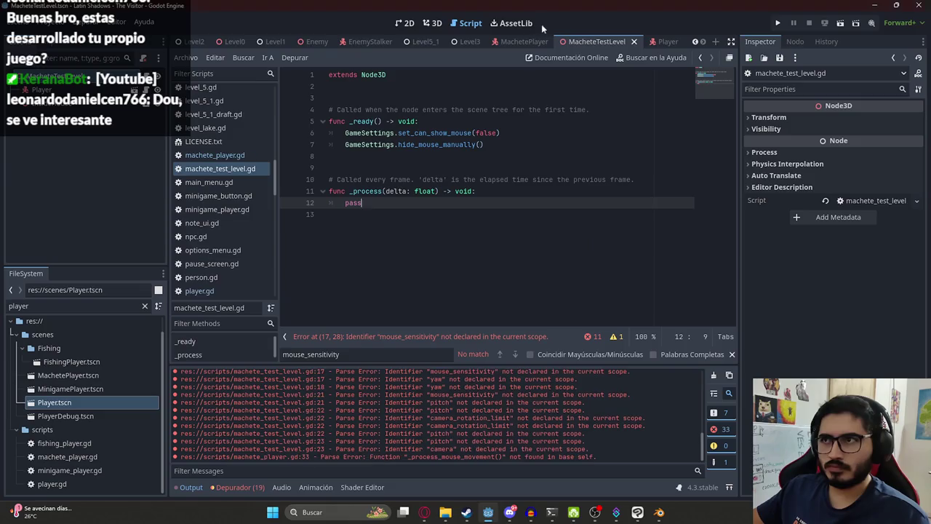
Paste _process_mouse_movement after the _input function in machete_player.gd and save.
left_click(524, 42)
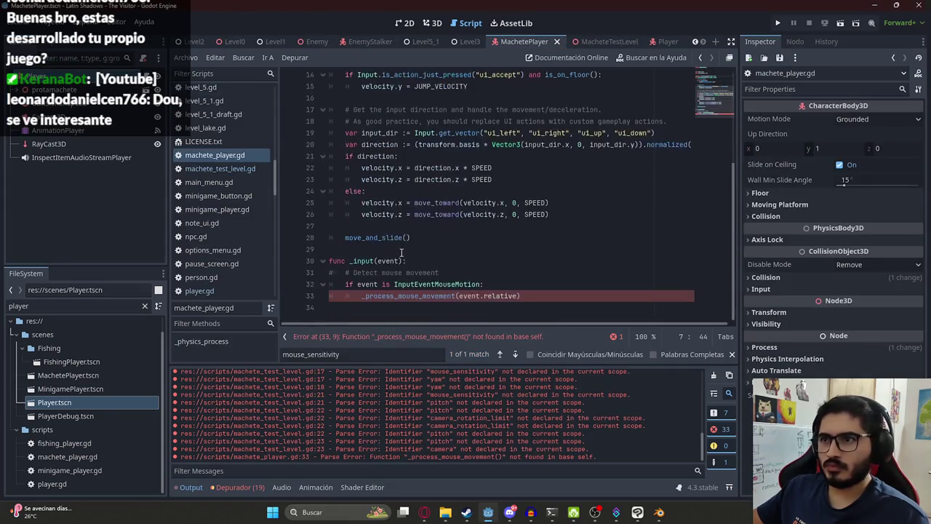
left_click_drag(392, 306, 294, 266)
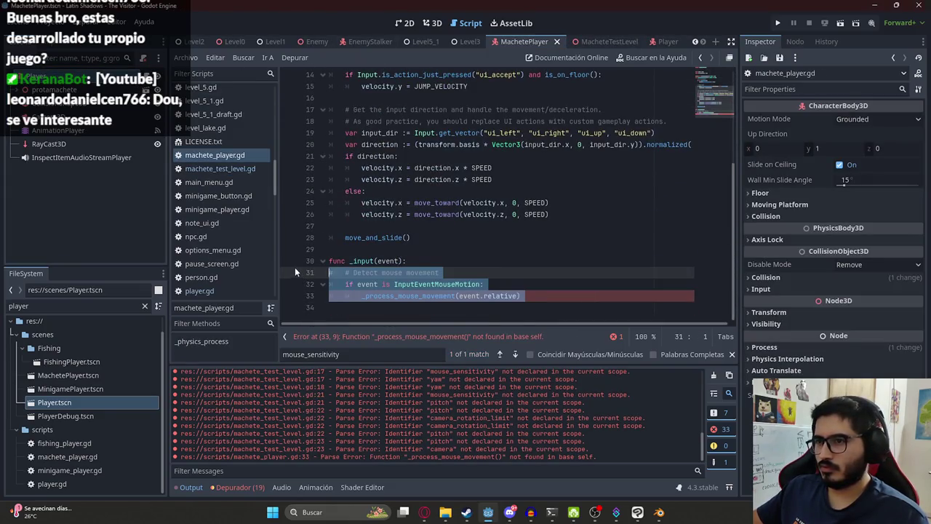
left_click(337, 304)
key("Return")
key("ctrl+v")
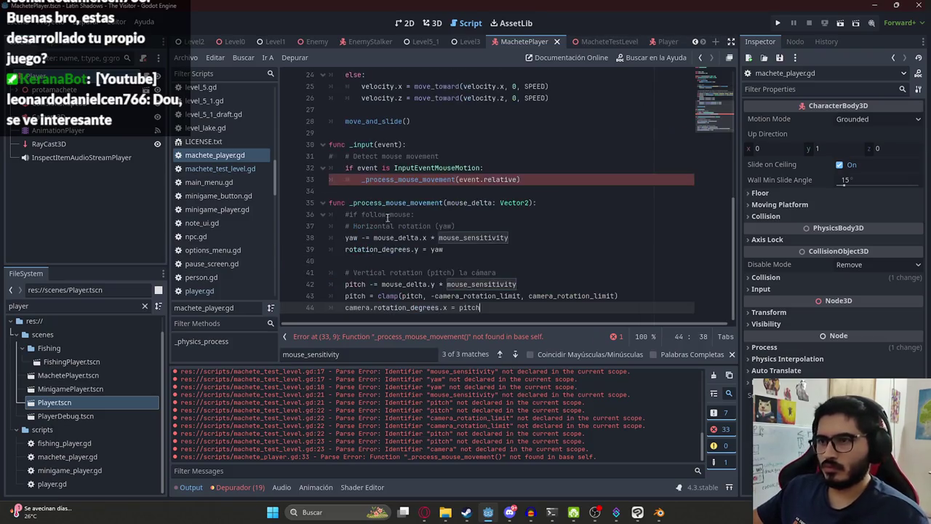
scroll(408, 167, "up", 3)
scroll(422, 196, "down", 3)
left_click(441, 248)
key("ctrl+s")
Find and copy the yaw and pitch declarations in player.gd.
double_click(472, 237)
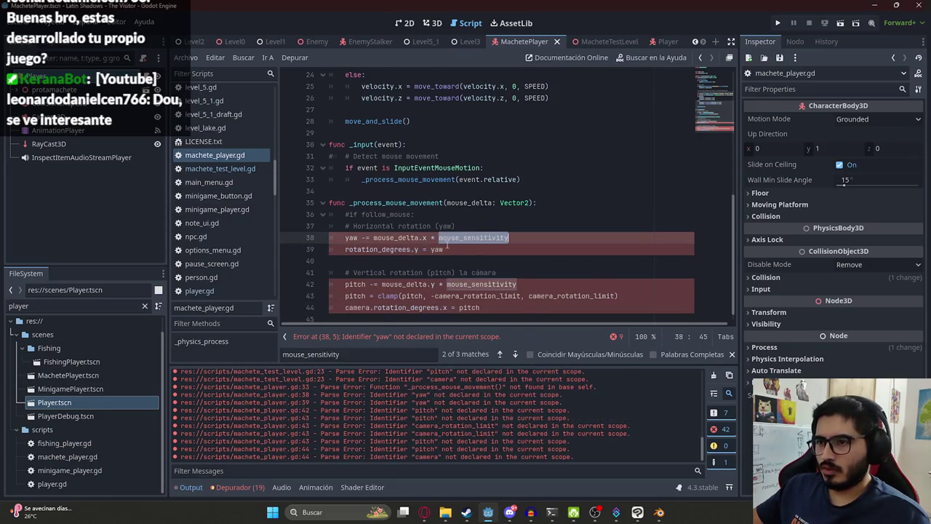
left_click(662, 41)
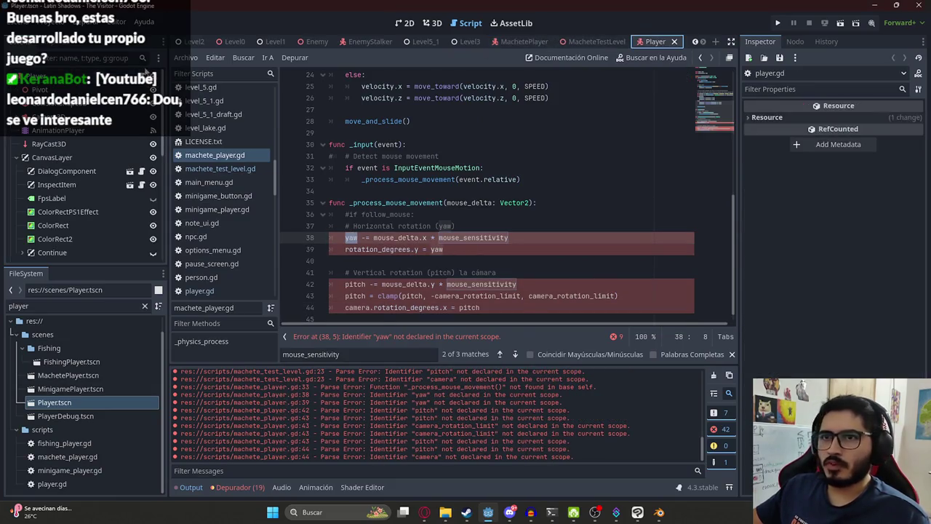
key("ctrl+f")
type("yaw")
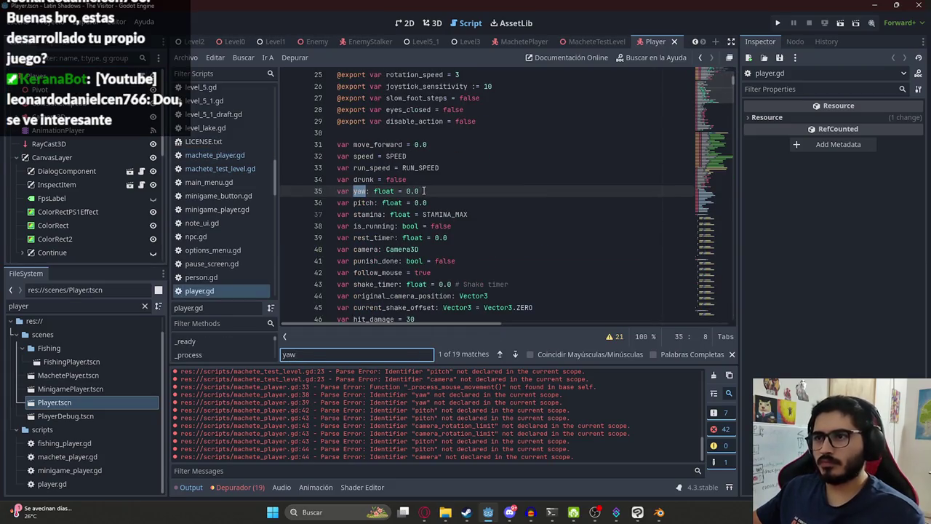
left_click_drag(446, 203, 321, 191)
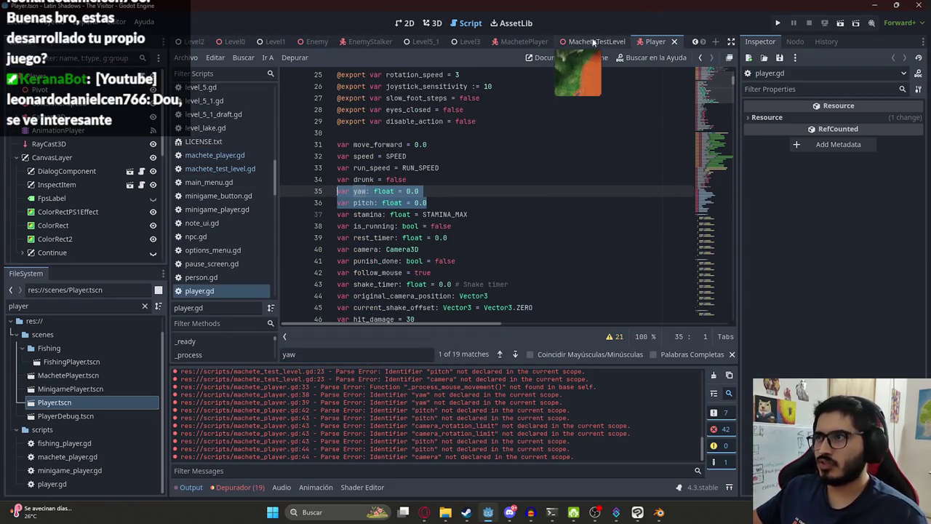
left_click(523, 41)
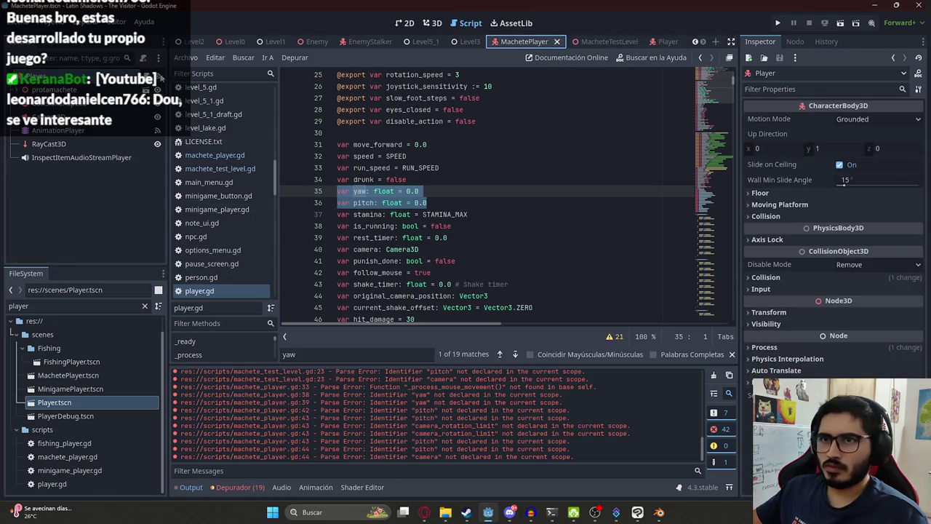
key("ctrl+c")
Paste the yaw and pitch float declarations below the constants in machete_player.gd.
left_click(214, 155)
scroll(437, 182, "up", 15)
left_click(415, 132)
key("ctrl+v")
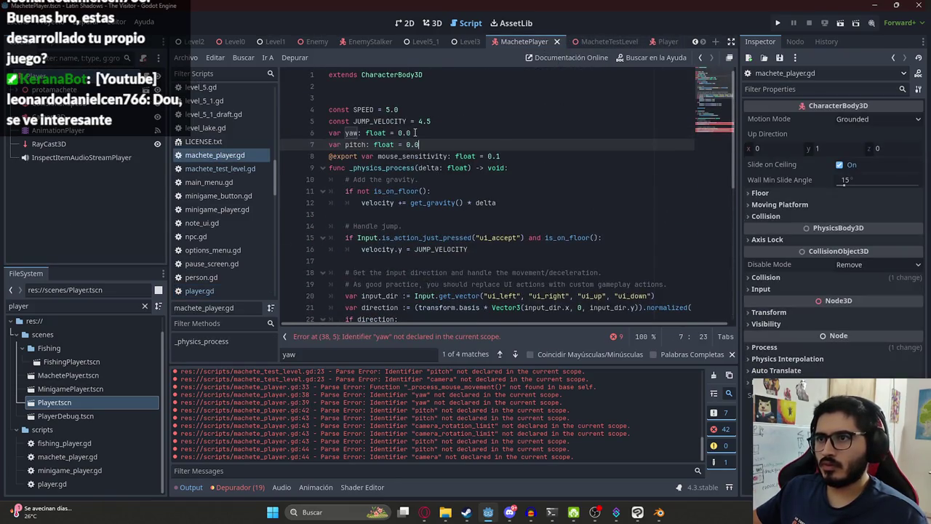
key("Return")
scroll(465, 241, "down", 8)
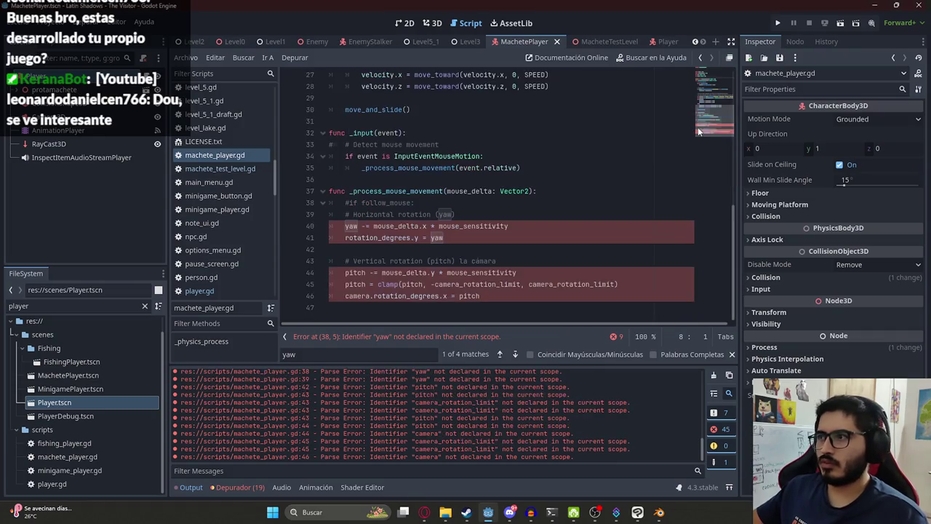
left_click(475, 250)
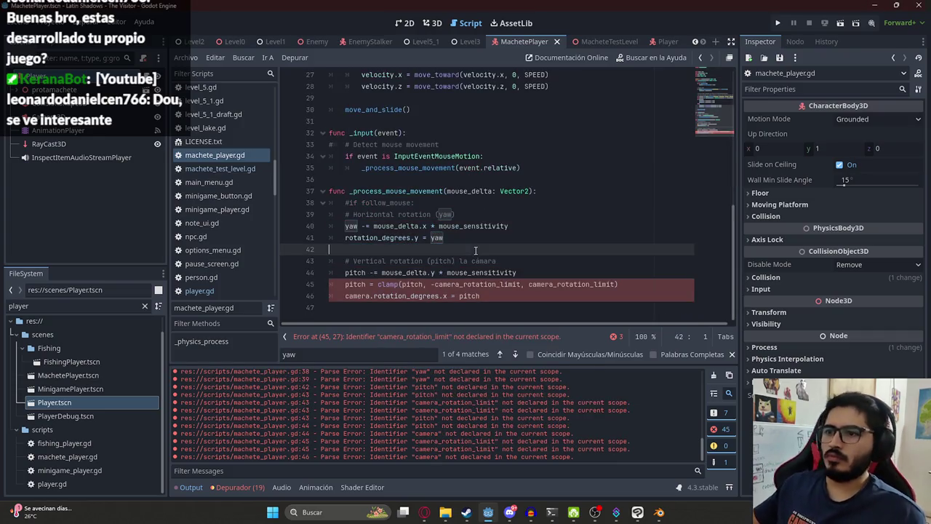
Locate and select the camera_rotation_limit declaration in player.gd.
double_click(446, 283)
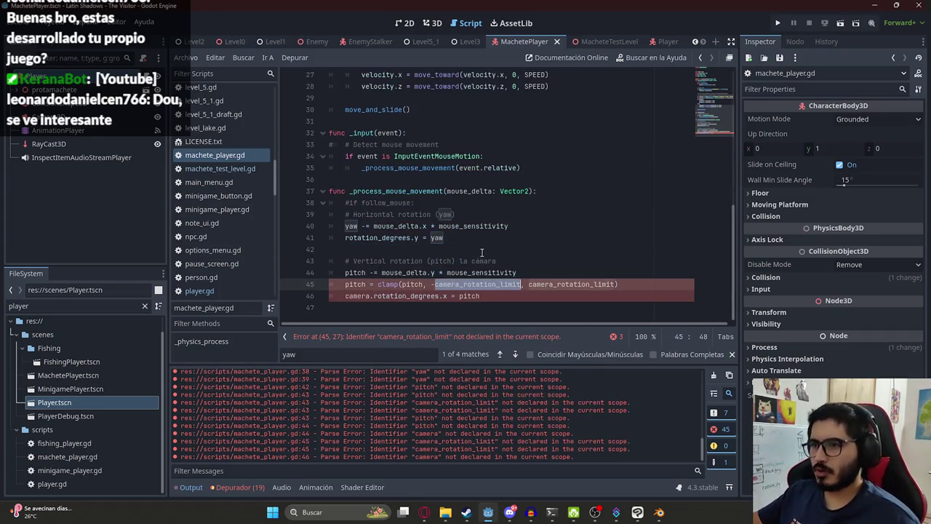
left_click(658, 41)
key("ctrl+f")
key("Return")
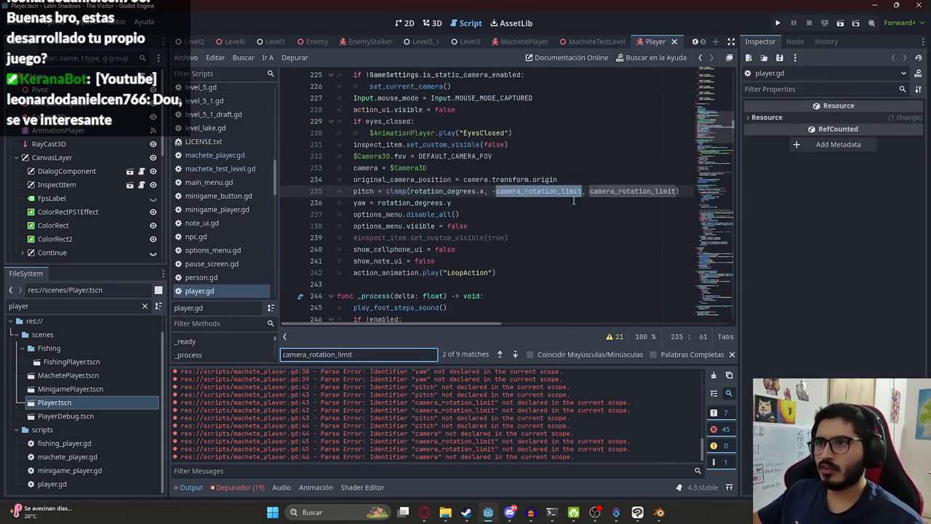
left_click(538, 201, "ctrl")
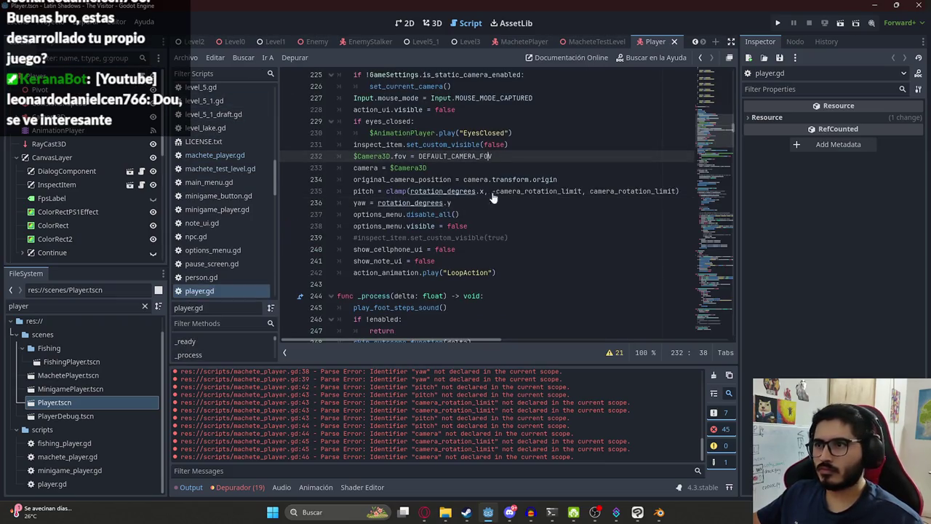
left_click(494, 191, "ctrl")
left_click_drag(627, 204, 358, 203)
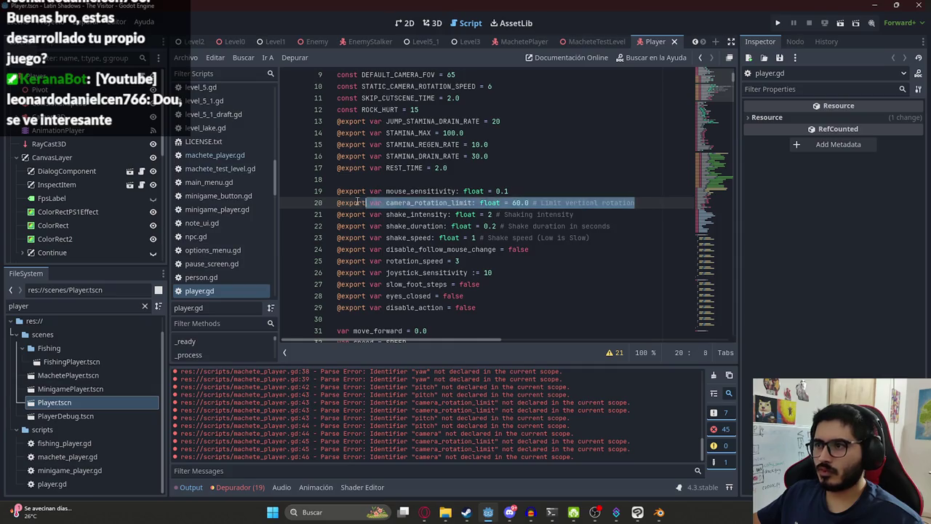
Paste the exported camera_rotation_limit of 60.0 on line 10 below mouse_sensitivity.
left_click(524, 42)
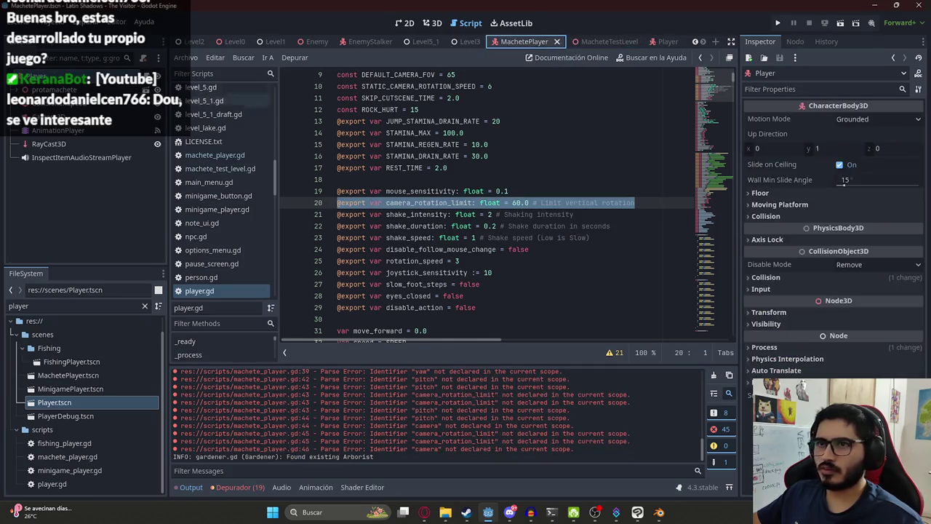
scroll(551, 205, "up", 10)
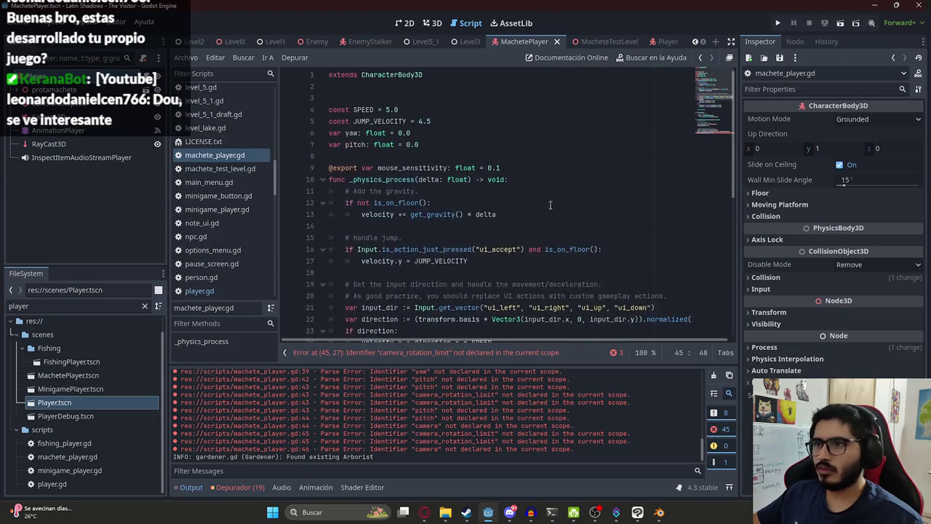
left_click(522, 163)
key("Return")
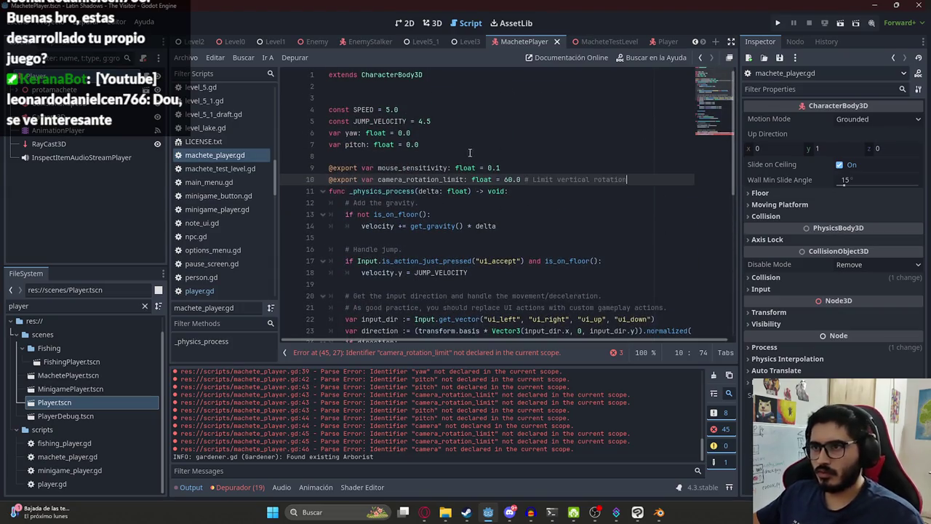
key("ctrl+v")
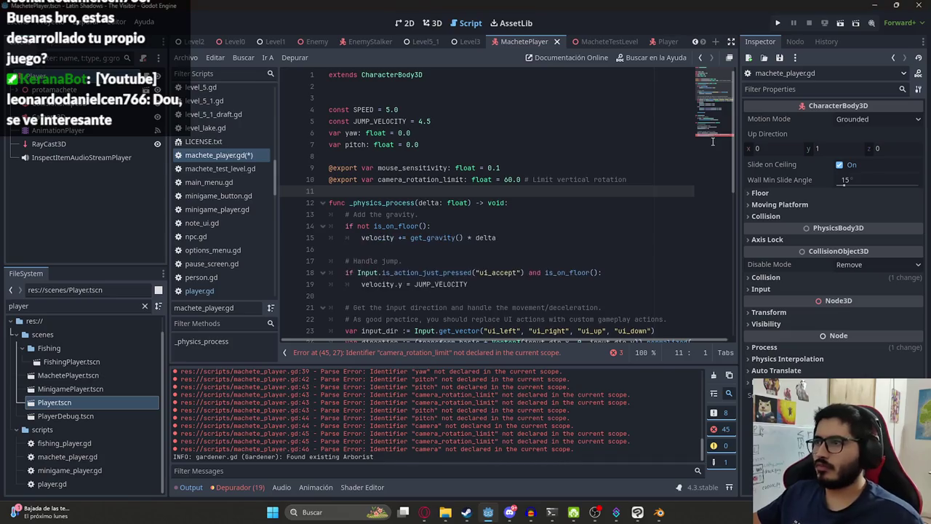
scroll(698, 150, "down", 5)
left_click(369, 307)
scroll(402, 195, "up", 5)
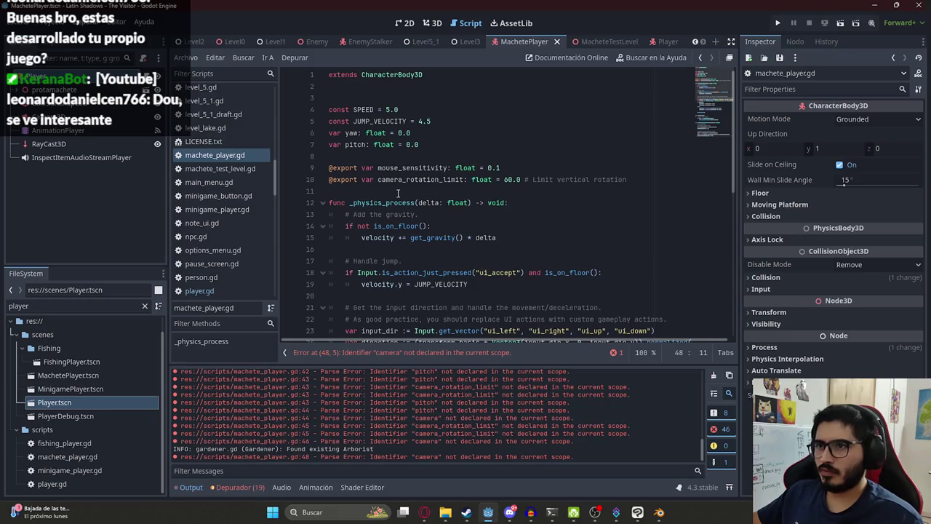
left_click(397, 193)
type("@onready var camera =")
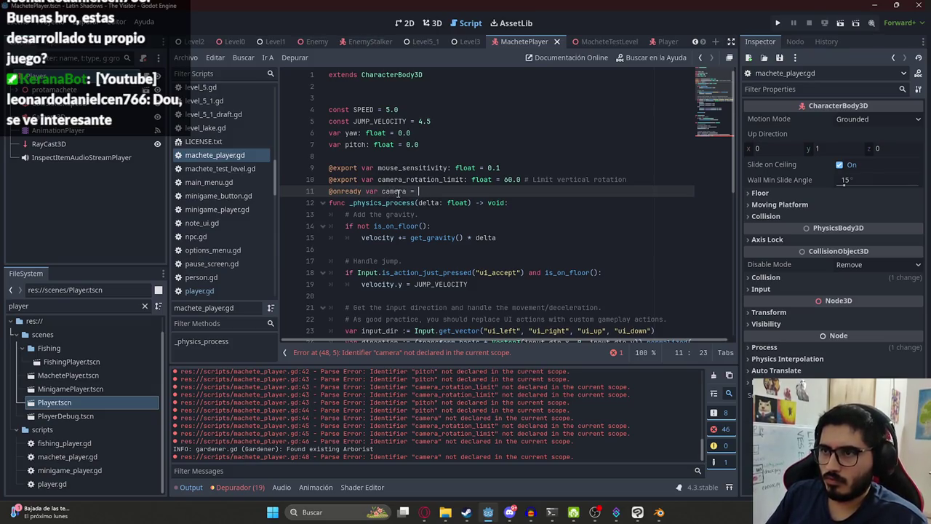
type("$Camera3D")
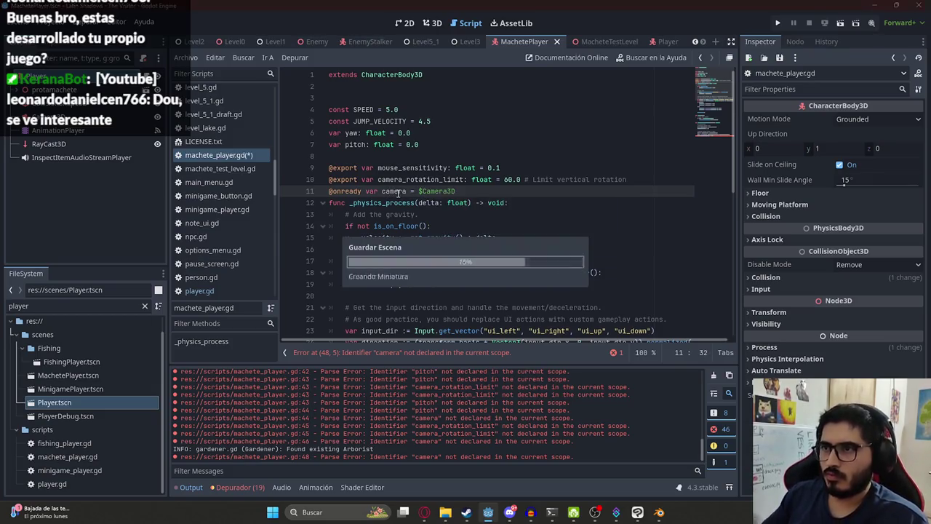
scroll(408, 218, "down", 9)
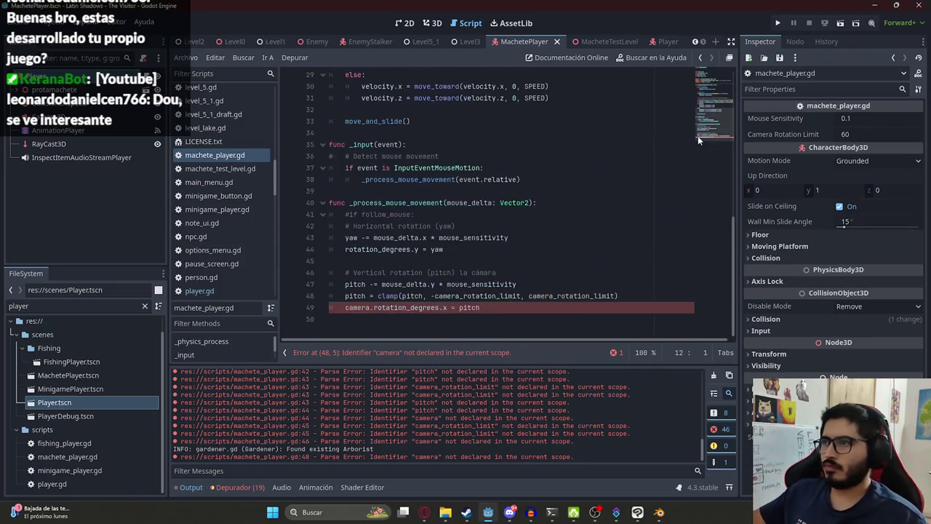
left_click(469, 297)
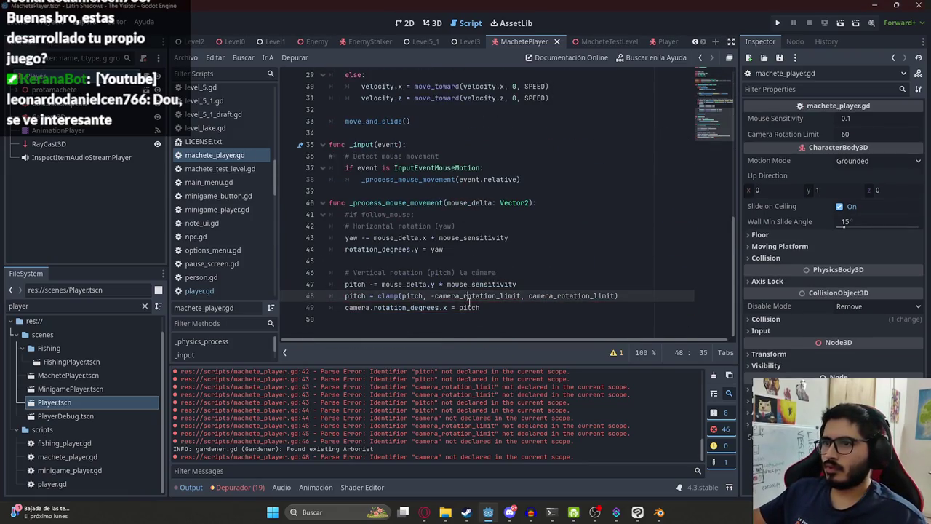
Step through the uses of yaw in player.gd, then bring up the Steam store.
double_click(350, 238)
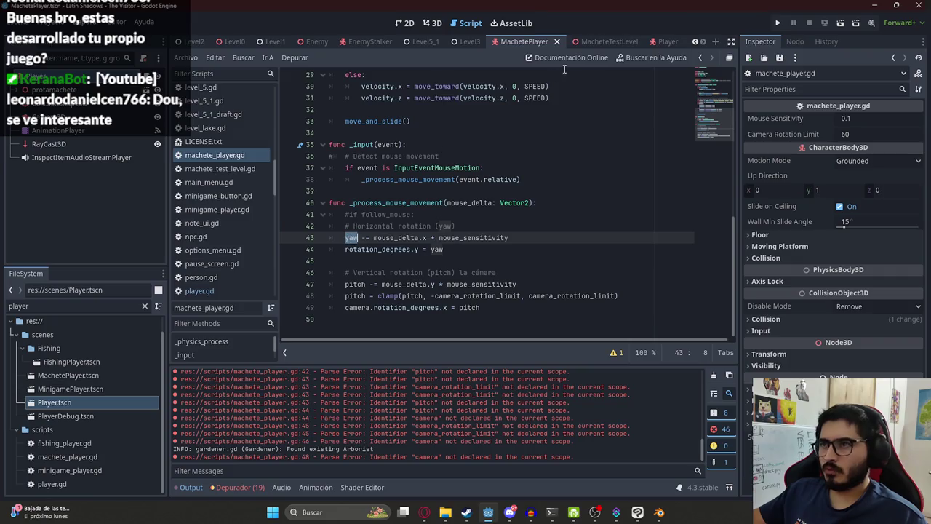
left_click(655, 42)
key("ctrl+f")
type("yaw")
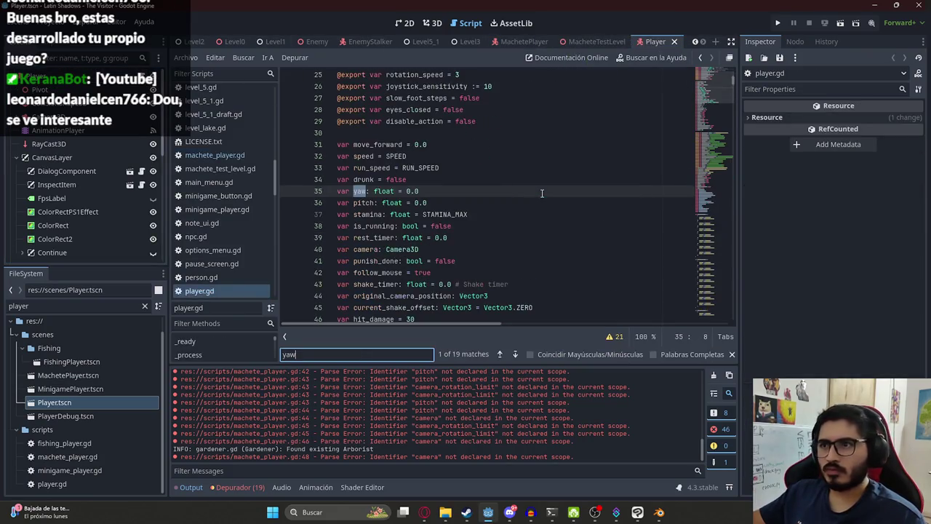
key("Return")
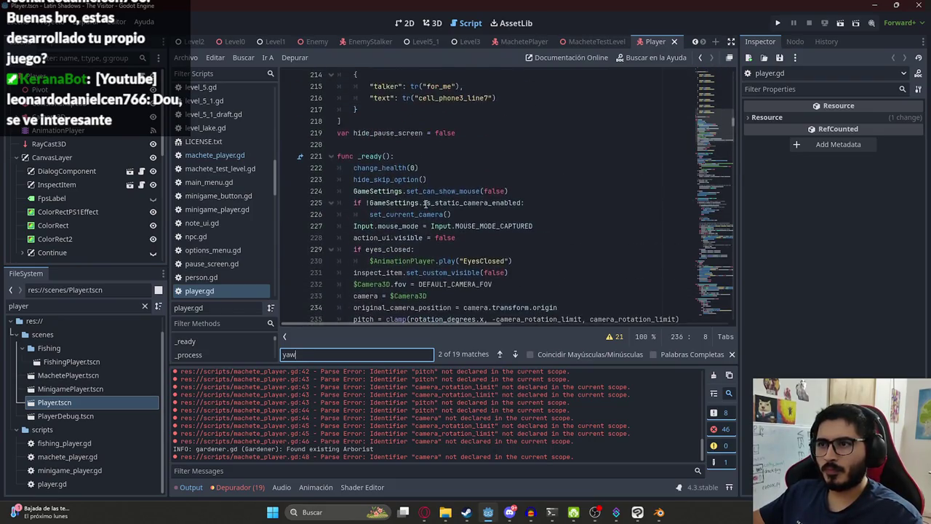
key("Return")
key("Return")
key("Return")
key("Return")
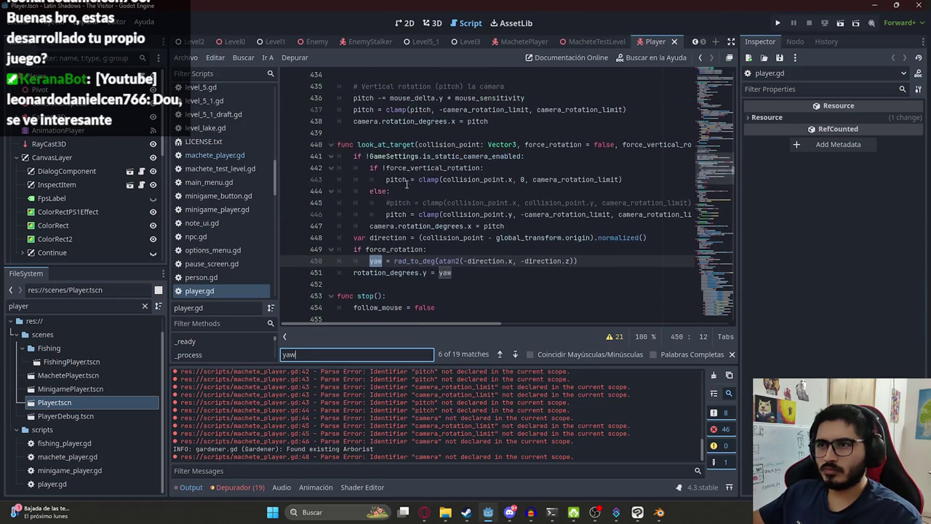
key("Return")
key("Return")
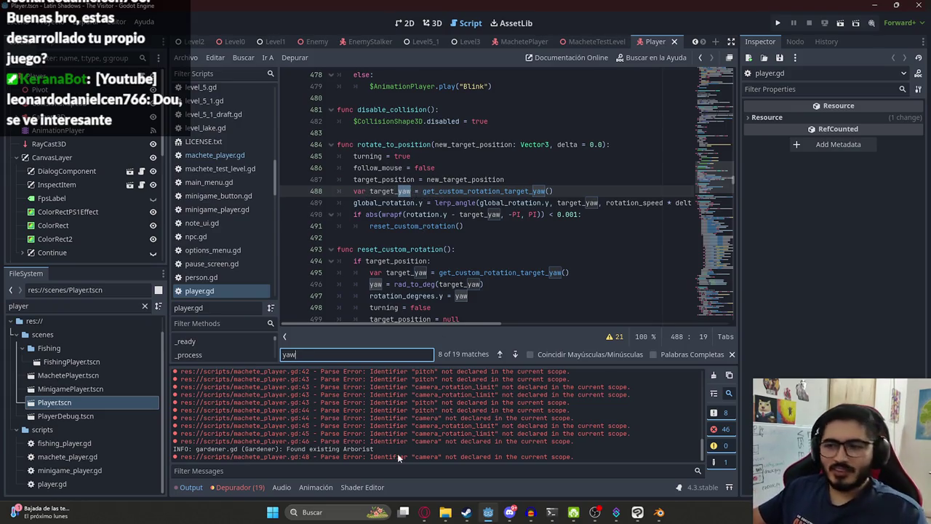
left_click(466, 512)
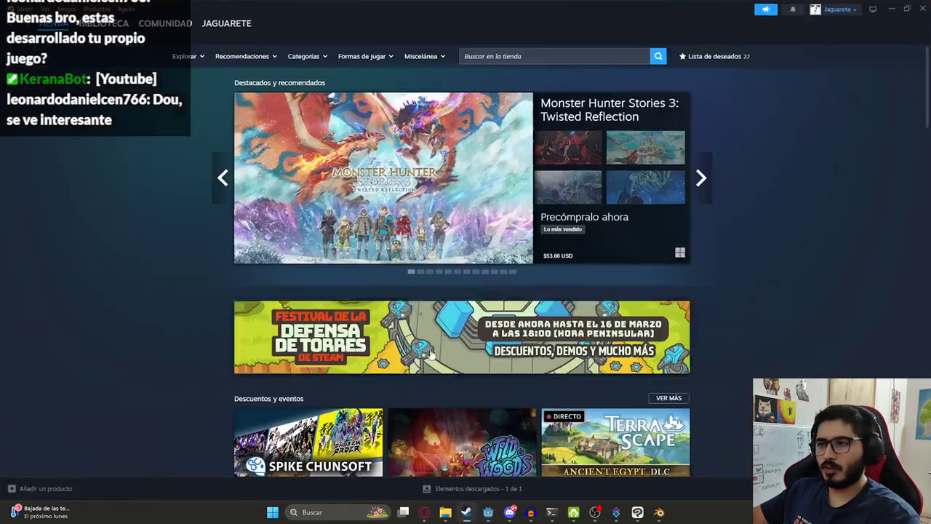
Search Steam for 'latin', read Latin Shadows – The Visitor's reviews, then minimize Steam.
left_click(498, 59)
type("latin")
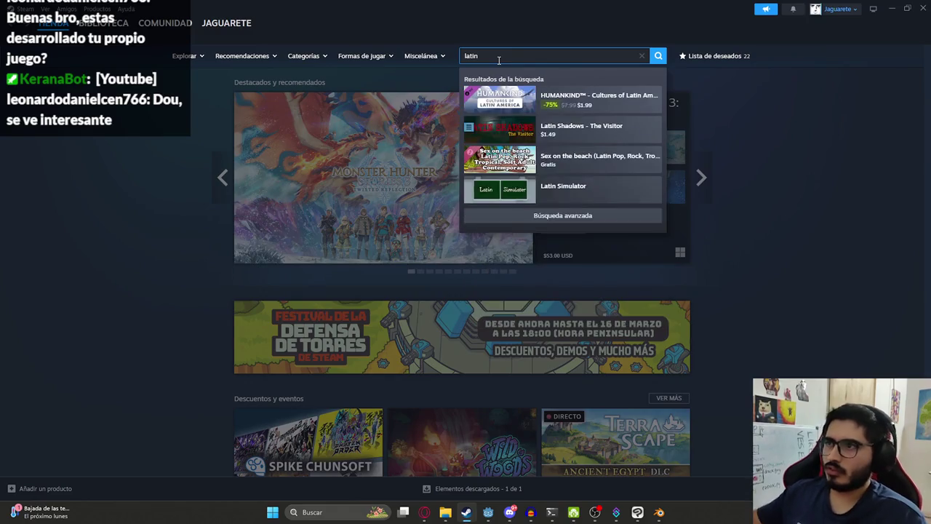
left_click(581, 128)
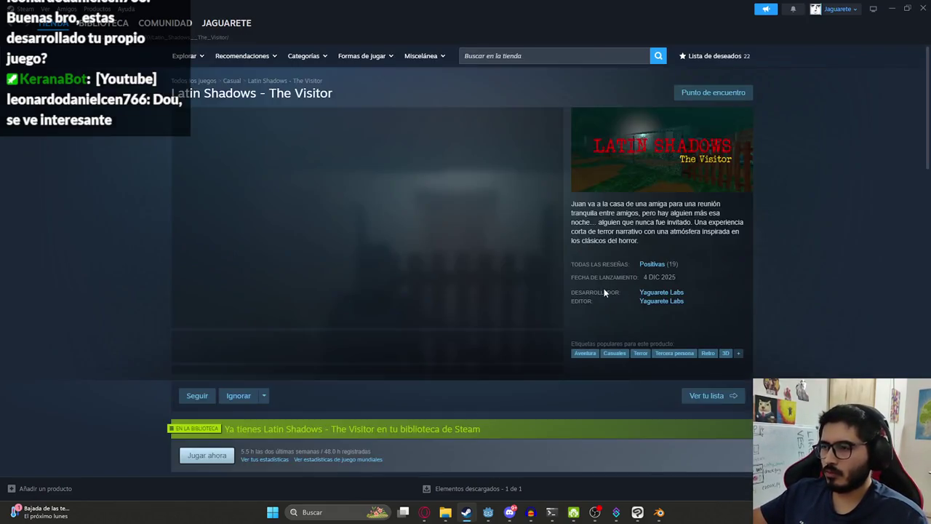
scroll(182, 325, "down", 20)
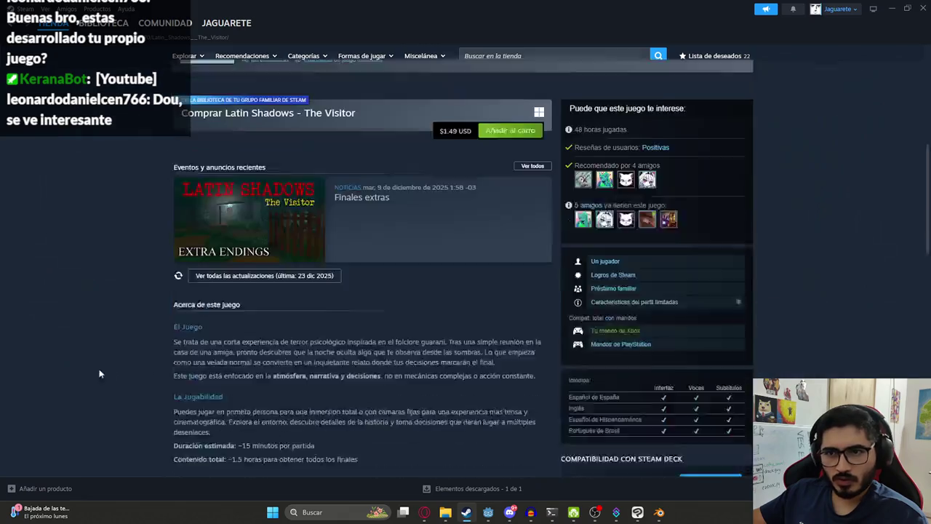
scroll(146, 386, "down", 15)
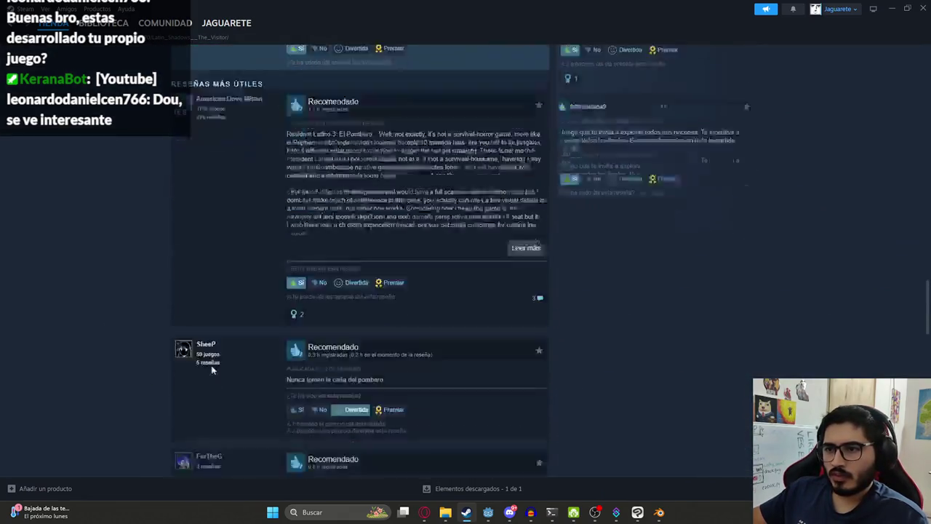
scroll(271, 256, "up", 1)
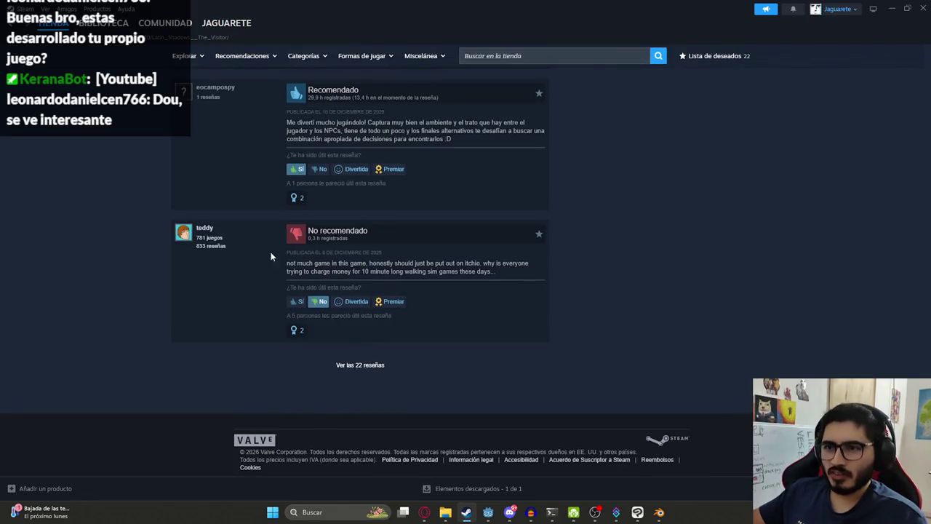
scroll(436, 305, "up", 10)
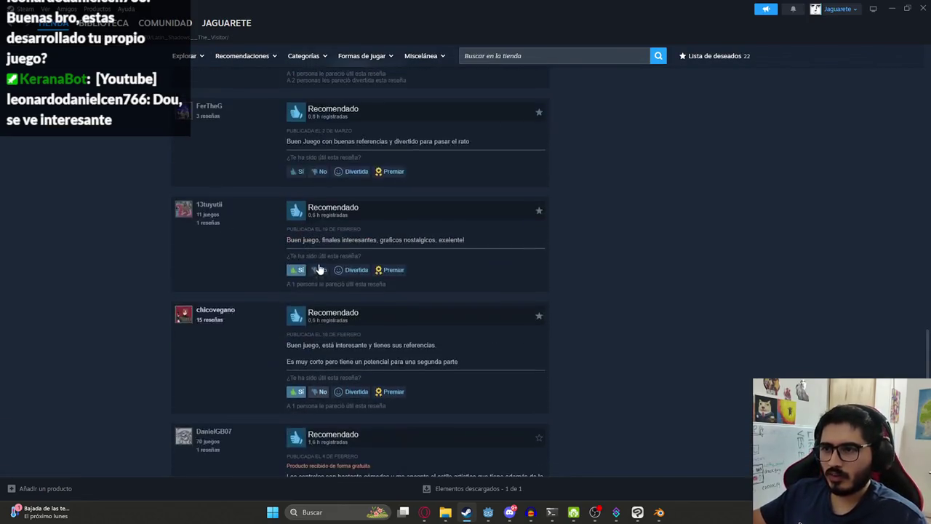
scroll(351, 289, "up", 5)
left_click(892, 11)
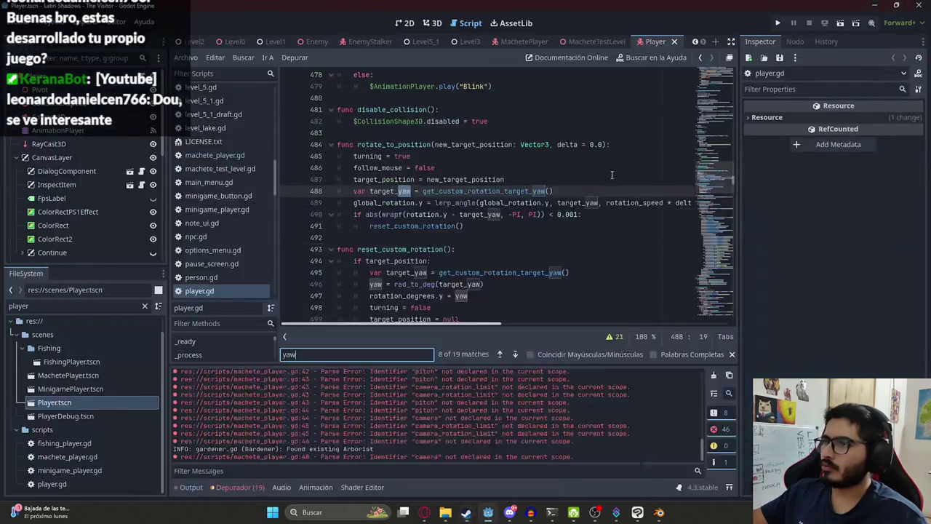
Run MacheteTestLevel alone with Reproducir Esta Escena, look around, and stop with F8.
left_click(512, 209)
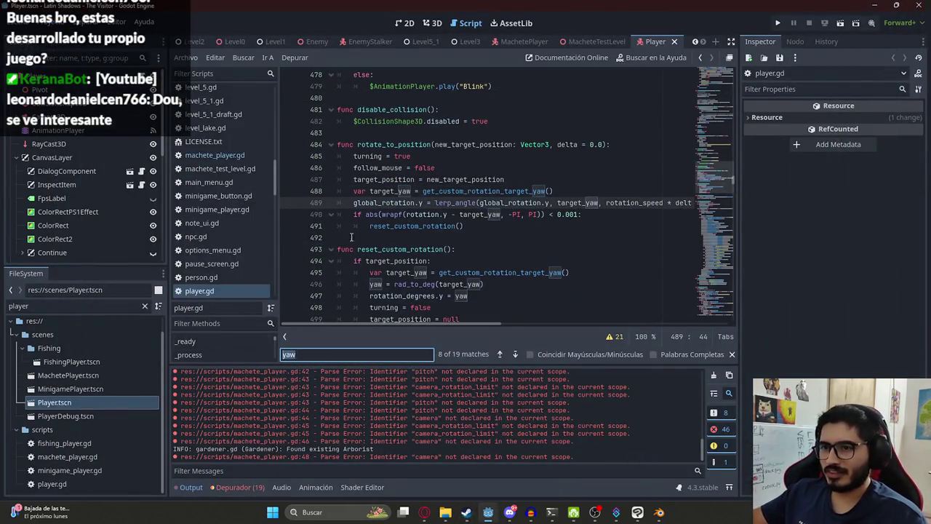
left_click(596, 42)
right_click(578, 41)
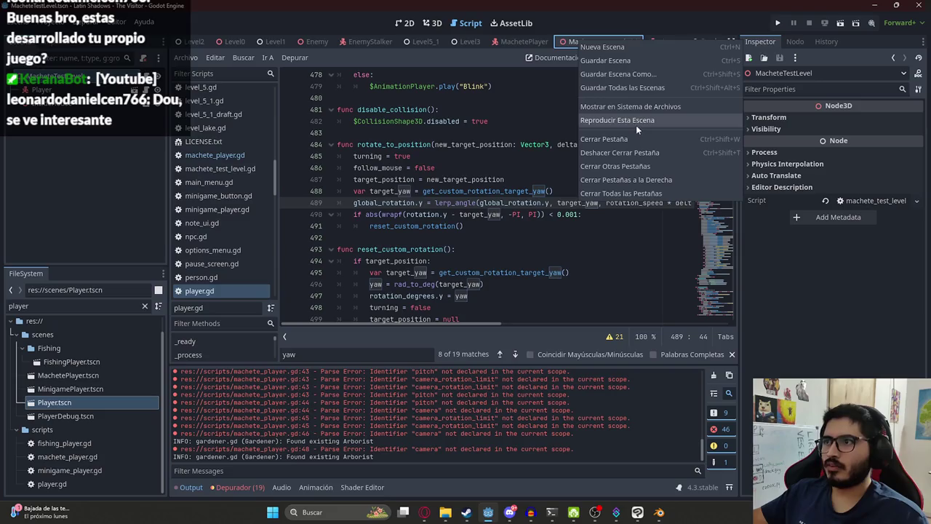
left_click(602, 119)
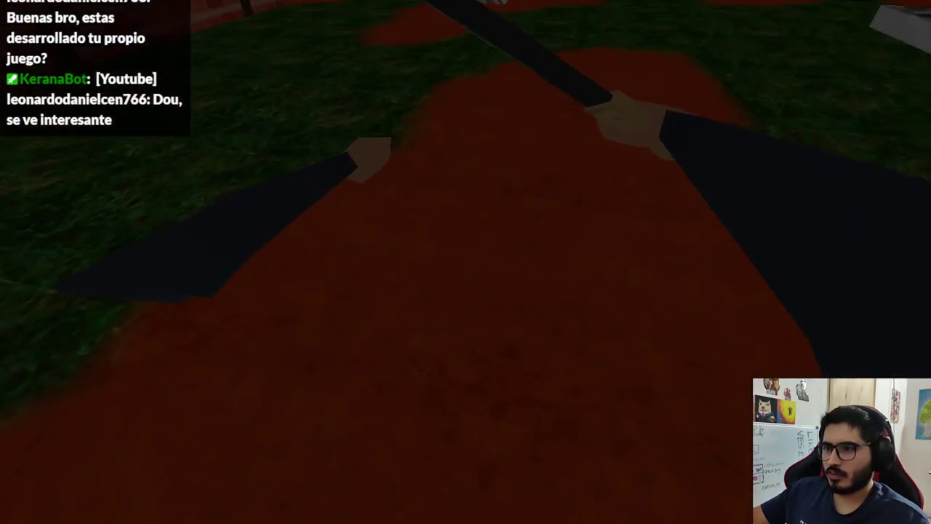
key("F8")
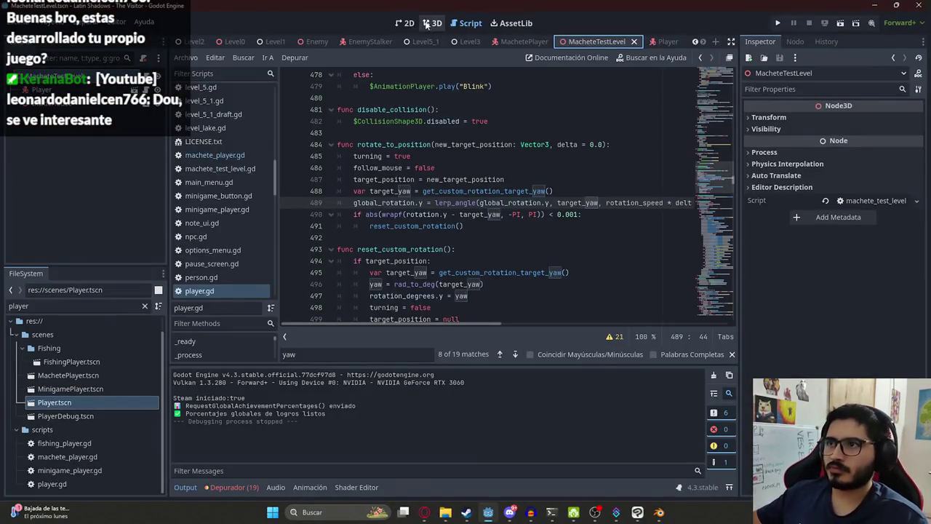
Reparent a collision shape node in the MachetePlayer scene tree.
left_click(429, 23)
left_click(522, 41)
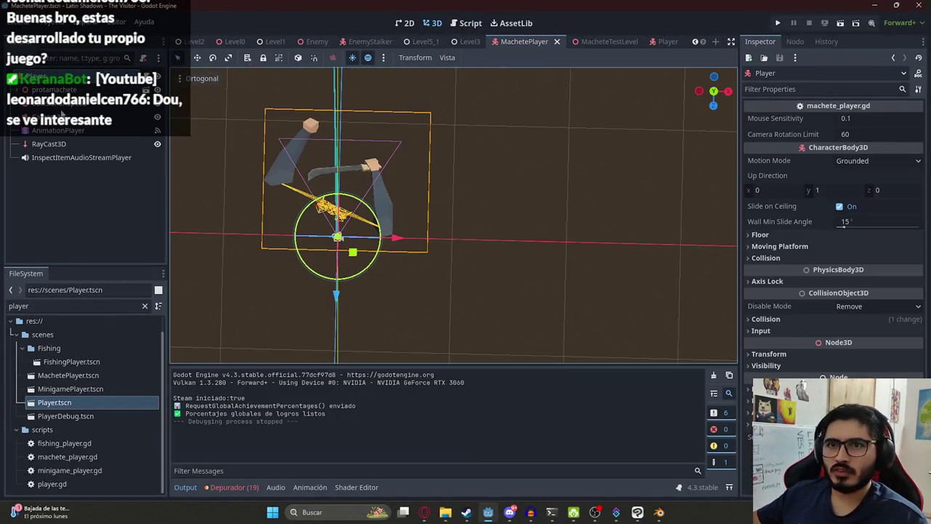
left_click(77, 106)
left_click(80, 91)
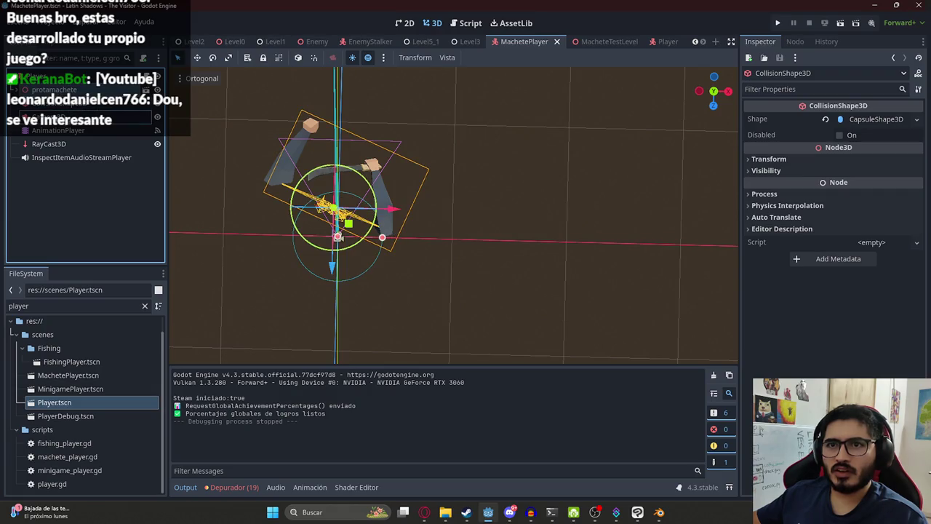
left_click_drag(51, 88, 51, 109)
Run the MacheteTestLevel scene again and stop it with F8.
right_click(515, 39)
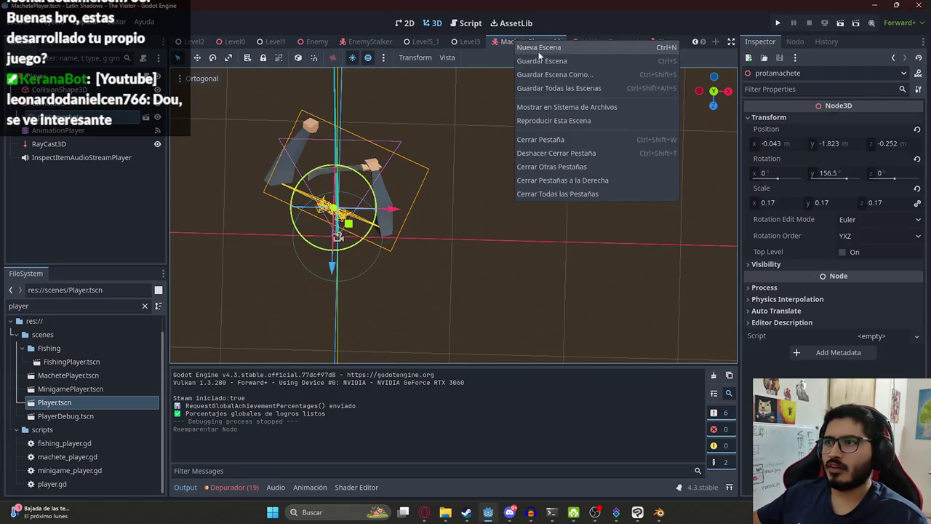
left_click(583, 41)
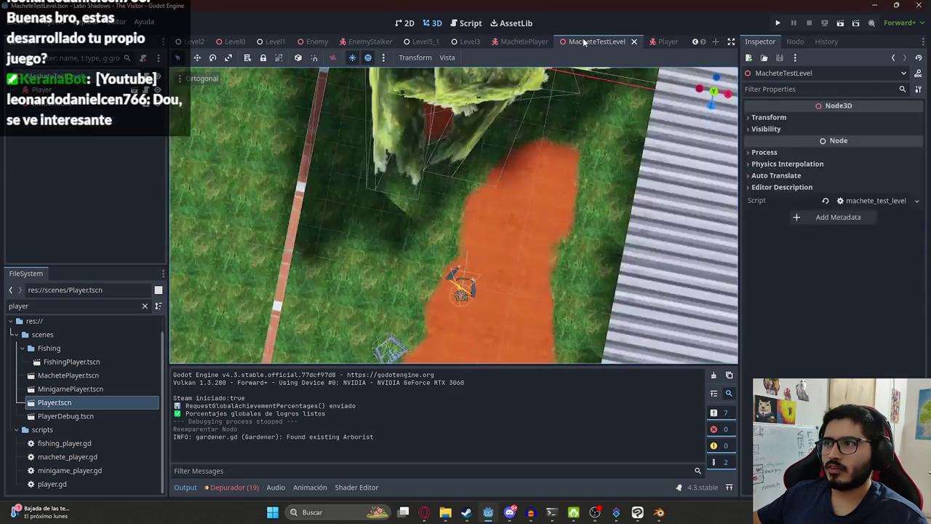
right_click(583, 42)
left_click(619, 120)
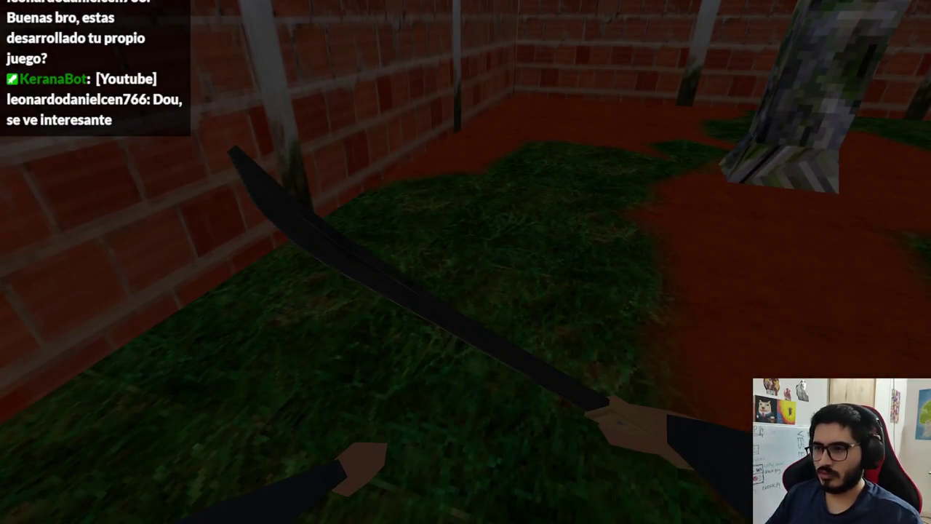
key("F8")
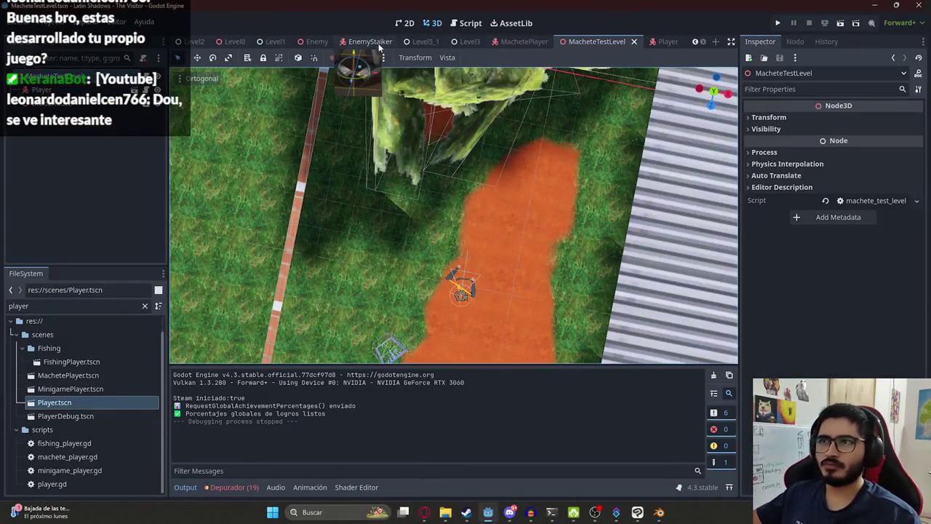
Open Level2.tscn and select and copy its Tatakua object.
left_click(371, 41)
left_click(75, 305)
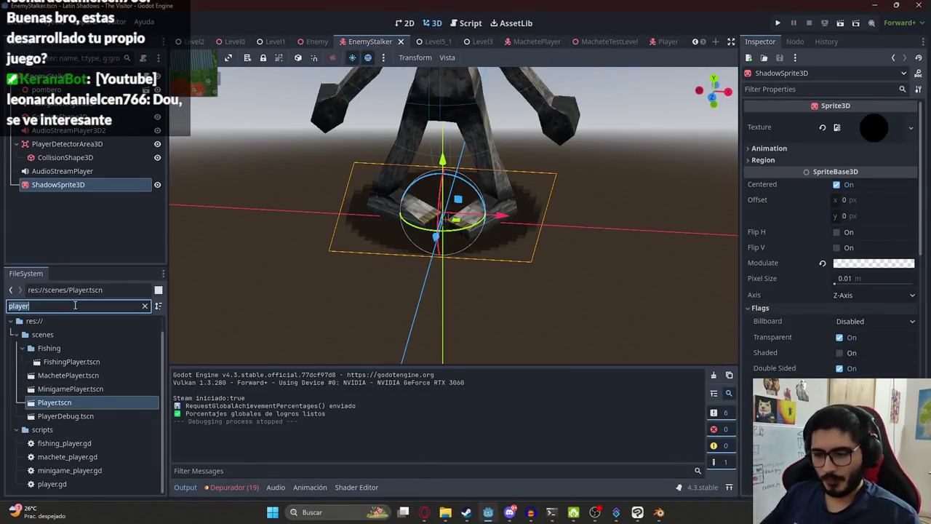
type("level2")
double_click(61, 365)
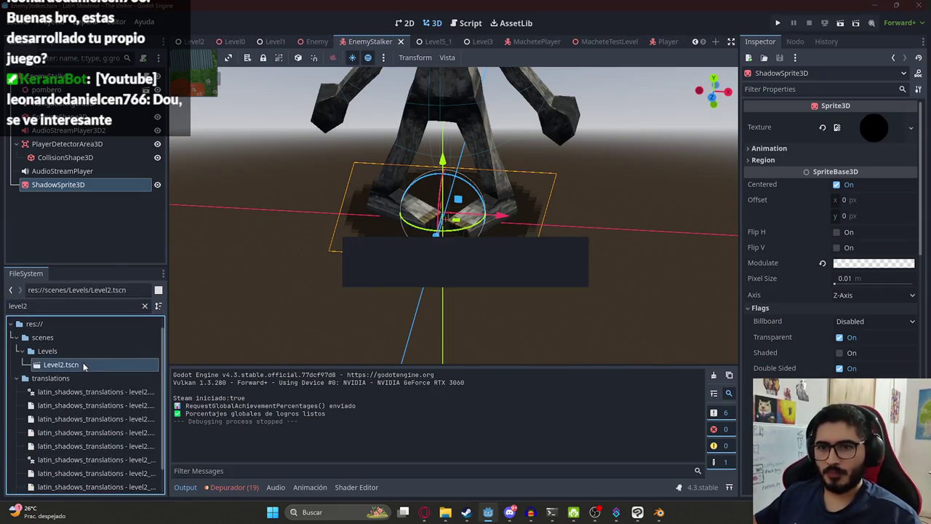
scroll(473, 182, "up", 5)
scroll(463, 195, "down", 5)
left_click_drag(511, 183, 535, 201)
scroll(482, 245, "up", 5)
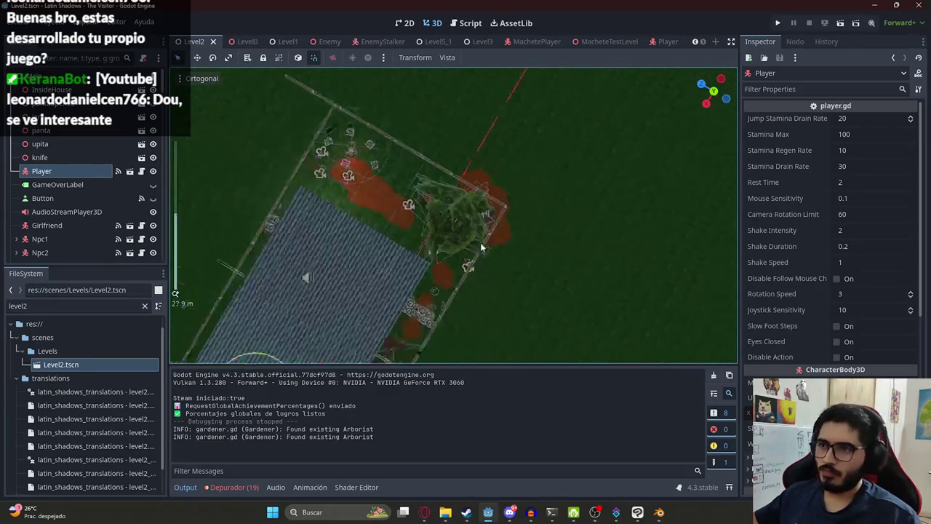
left_click(417, 193)
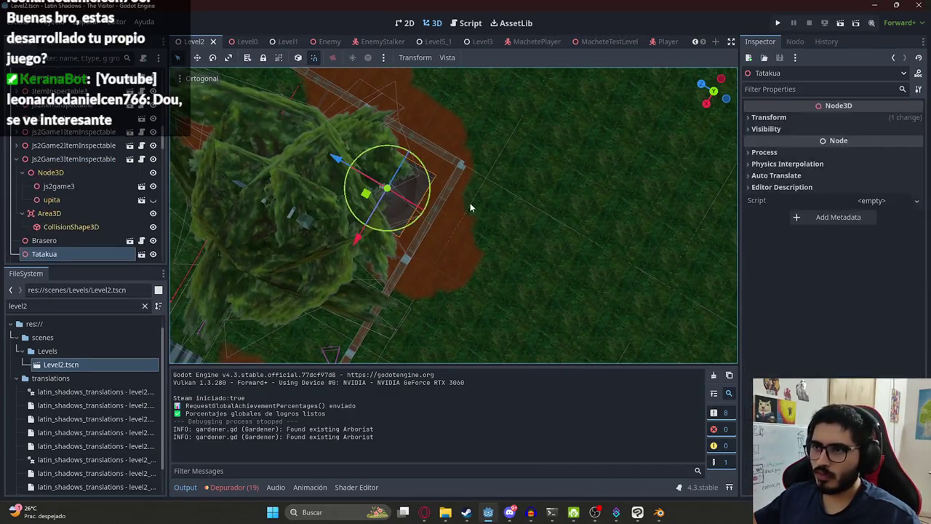
left_click_drag(417, 192, 282, 158)
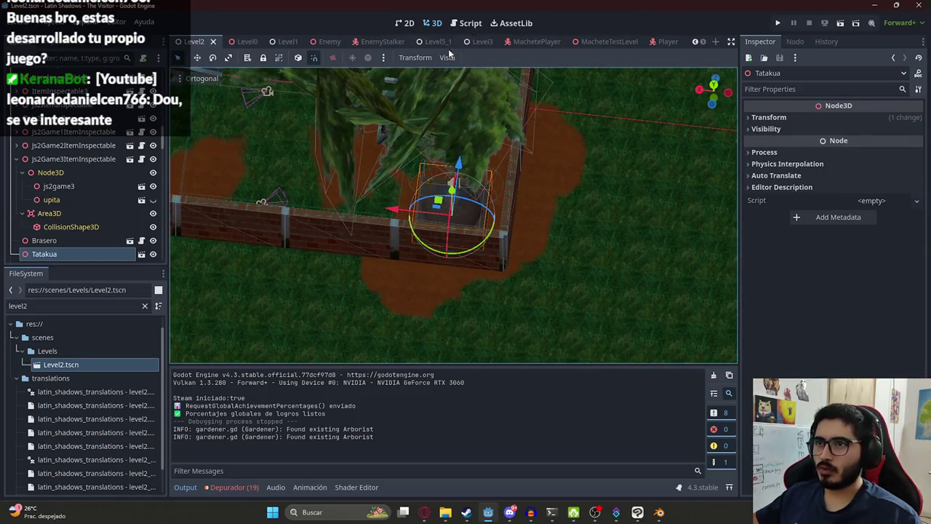
Paste Tatakua into MacheteTestLevel, test-run the scene, and stop it with F8.
left_click(580, 41)
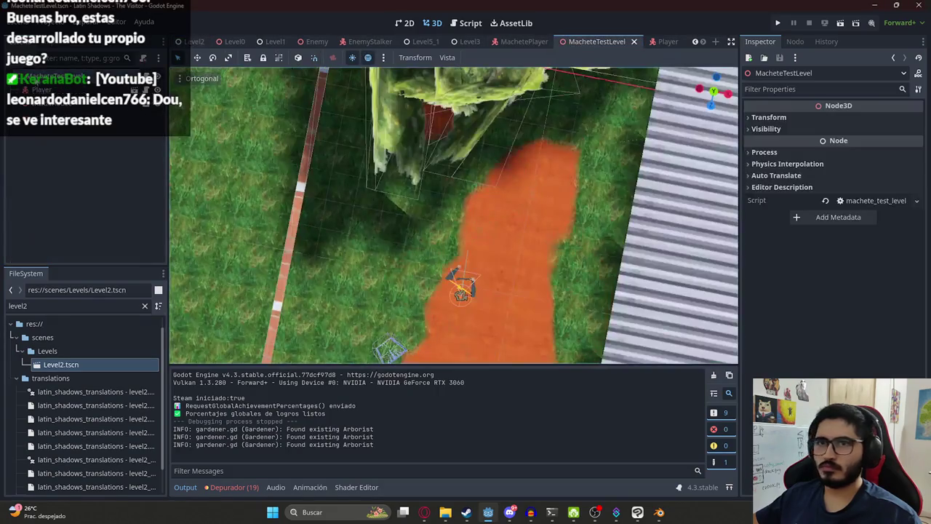
key("ctrl+v")
scroll(509, 146, "down", 5)
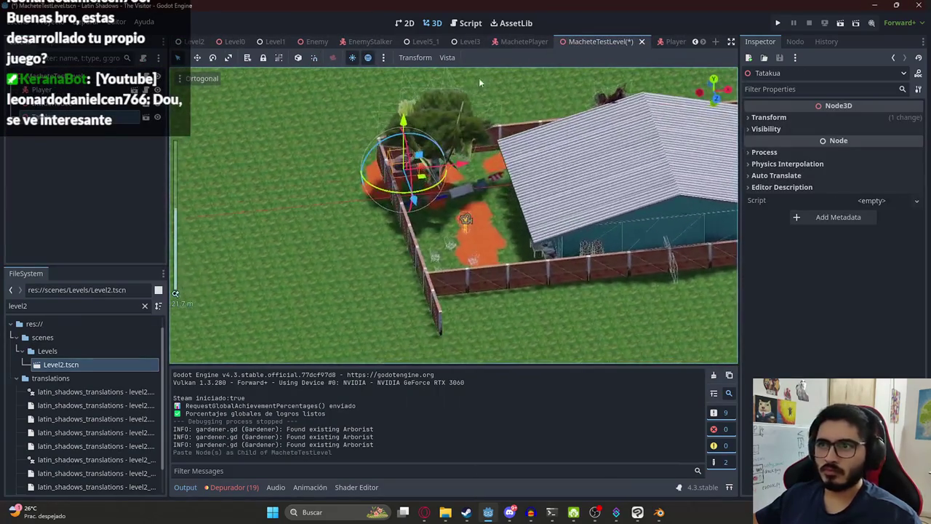
right_click(606, 42)
left_click(639, 124)
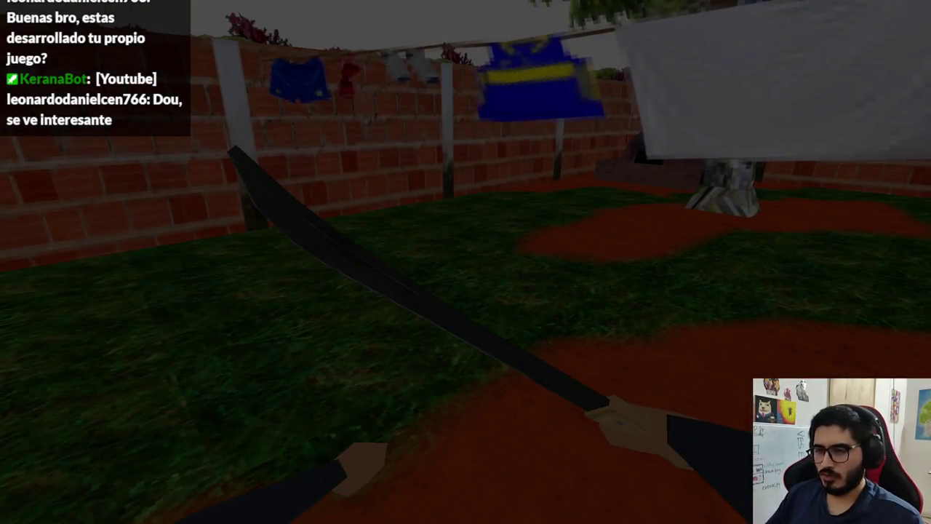
key("F8")
right_click(102, 81)
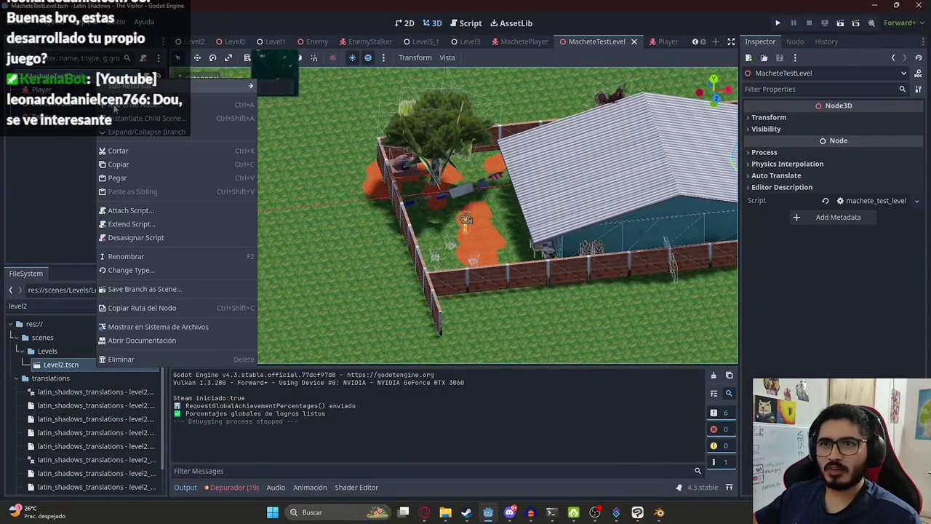
Add a WorldEnvironment node to the level root using Dark.tres, and save the scene.
left_click(114, 106)
type("world")
key("Return")
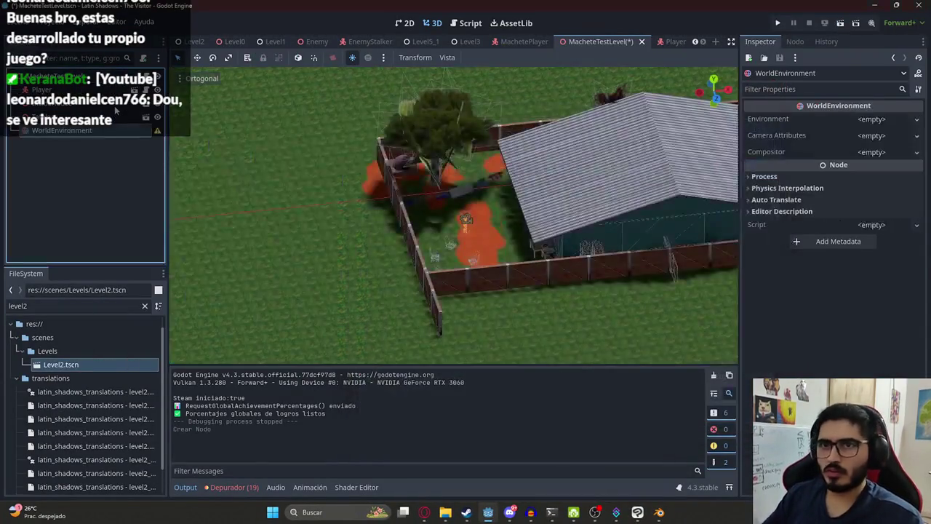
left_click(870, 153)
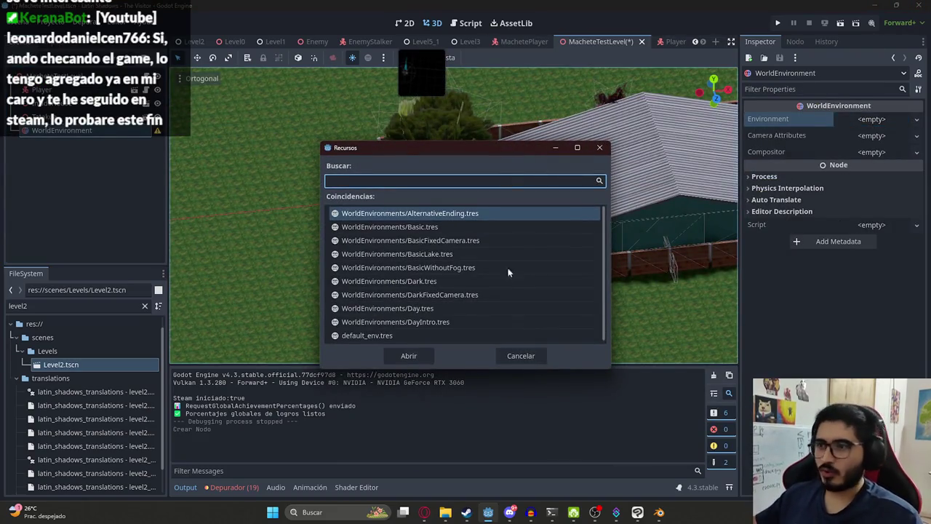
scroll(469, 292, "down", 1)
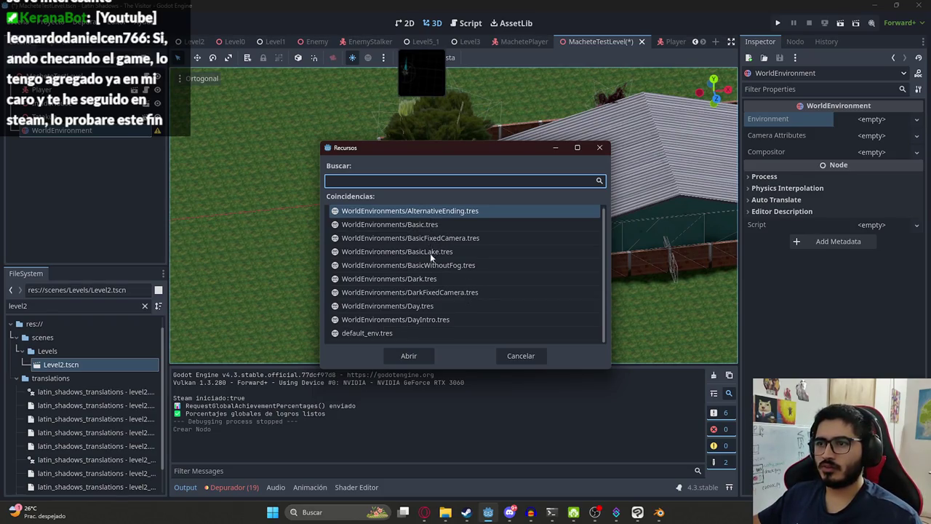
double_click(418, 279)
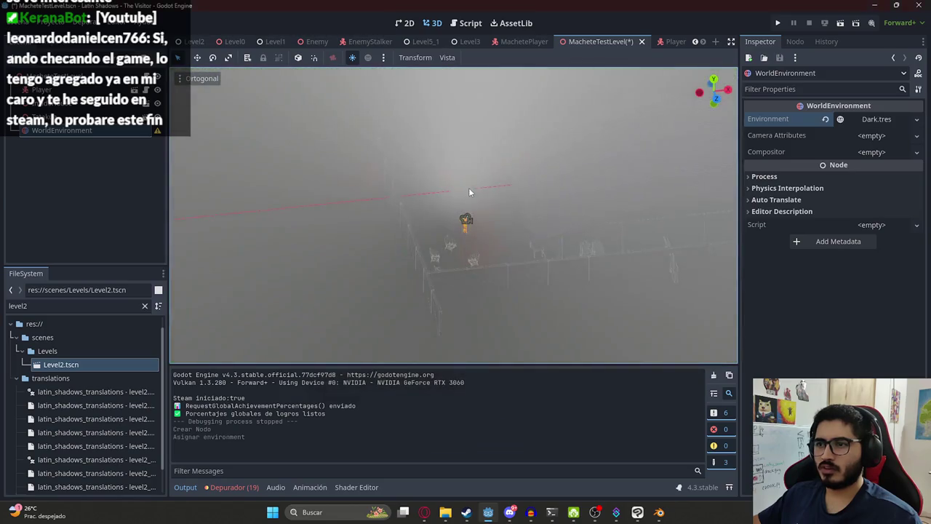
key("ctrl+s")
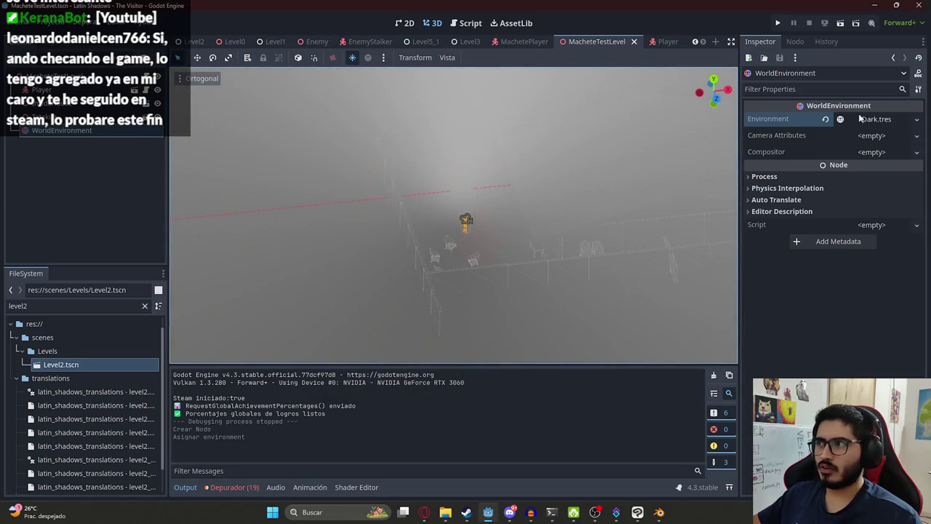
Swap the environment for AlternativeEnding.tres and run MacheteTestLevel.
left_click(863, 120)
left_click(863, 120)
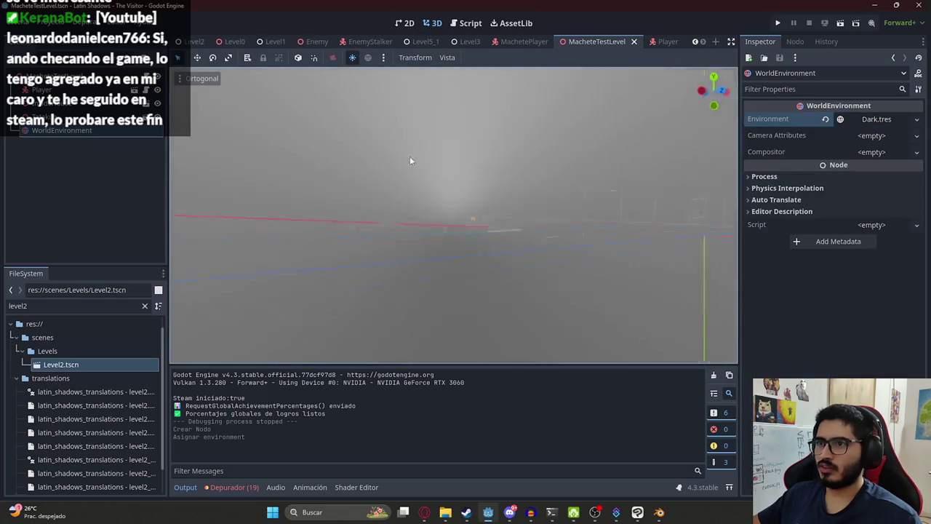
left_click(825, 119)
left_click(876, 118)
left_click(879, 145)
scroll(444, 291, "down", 1)
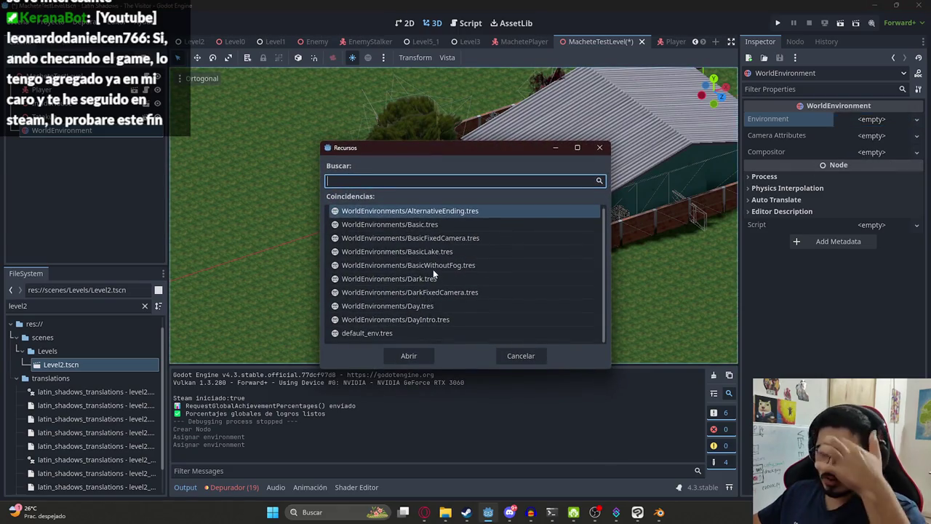
double_click(433, 210)
right_click(595, 41)
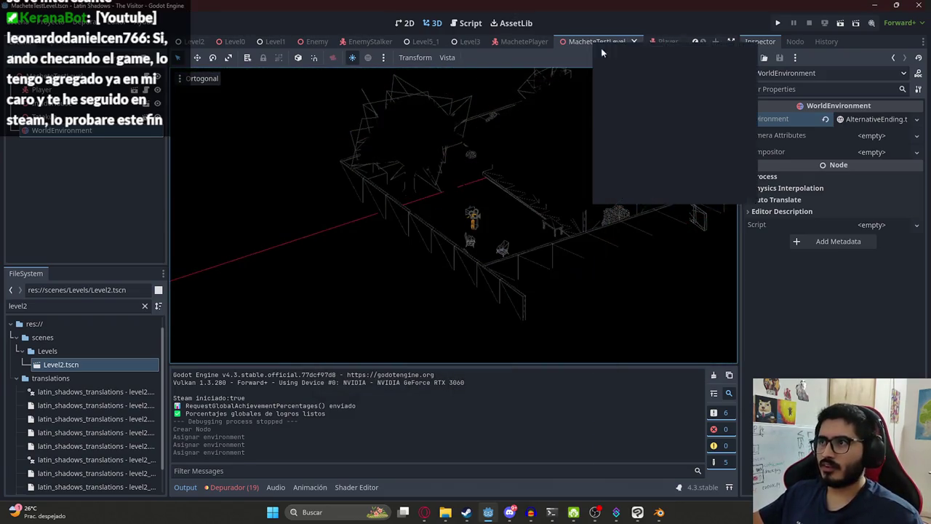
left_click(622, 123)
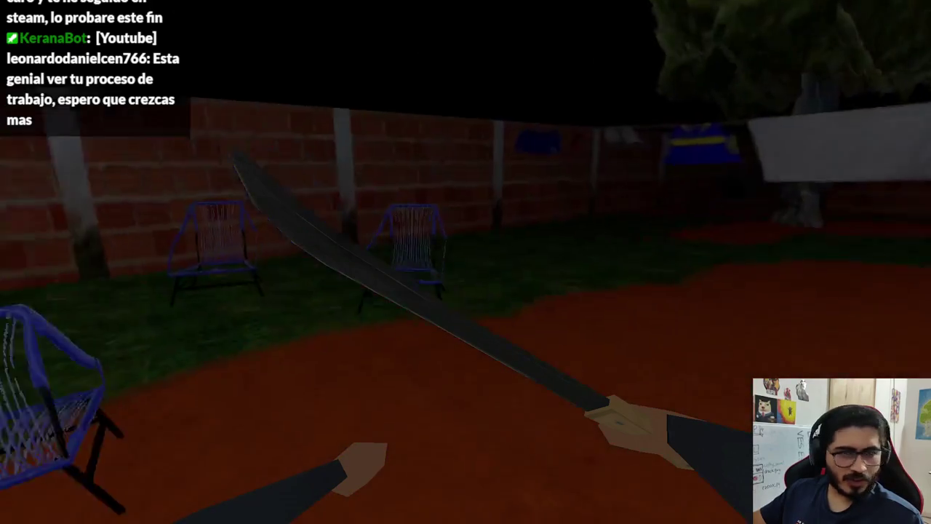
key("w")
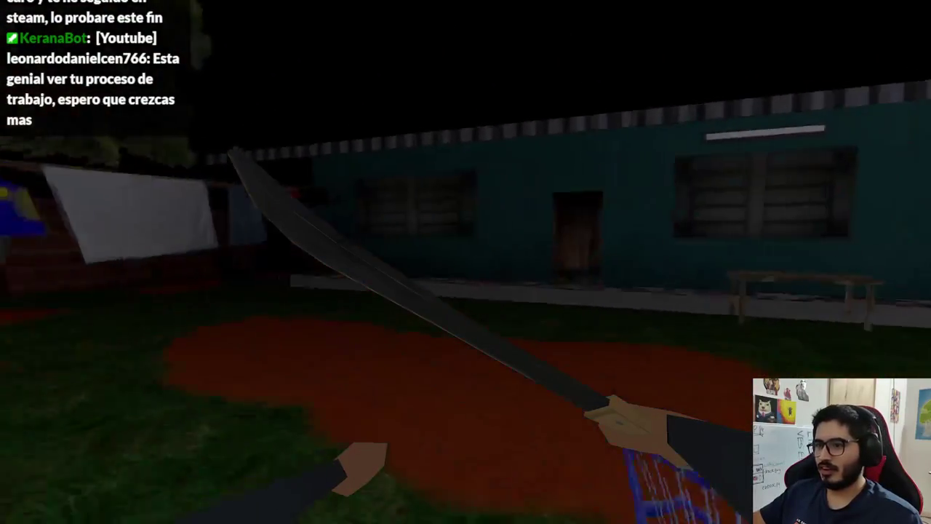
key("w")
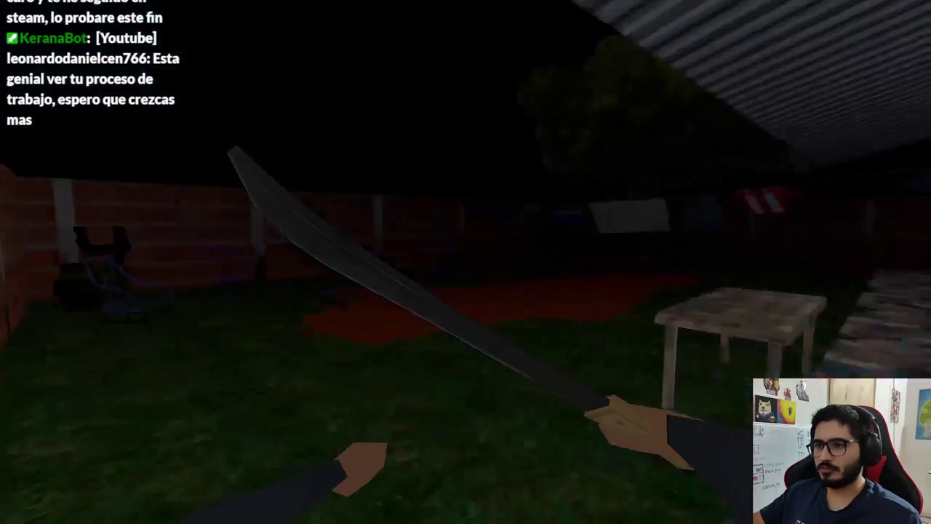
key("w")
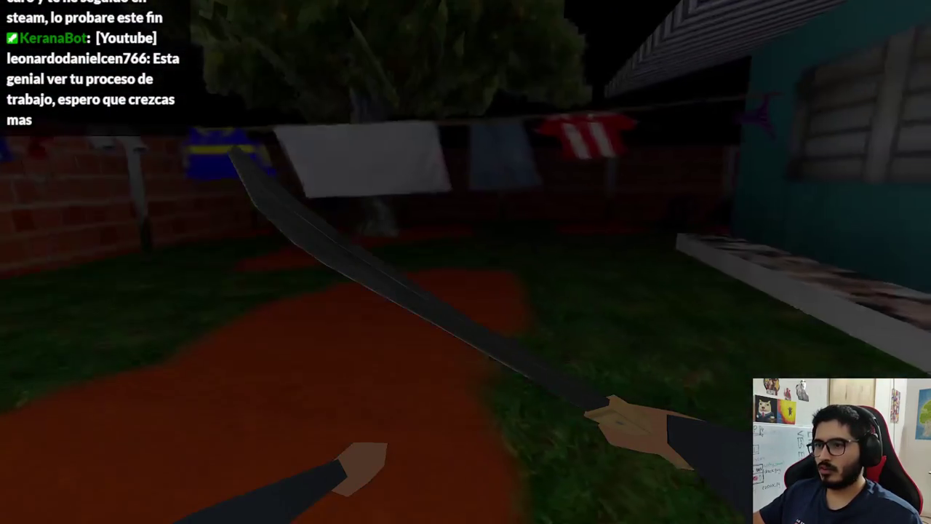
key("F8")
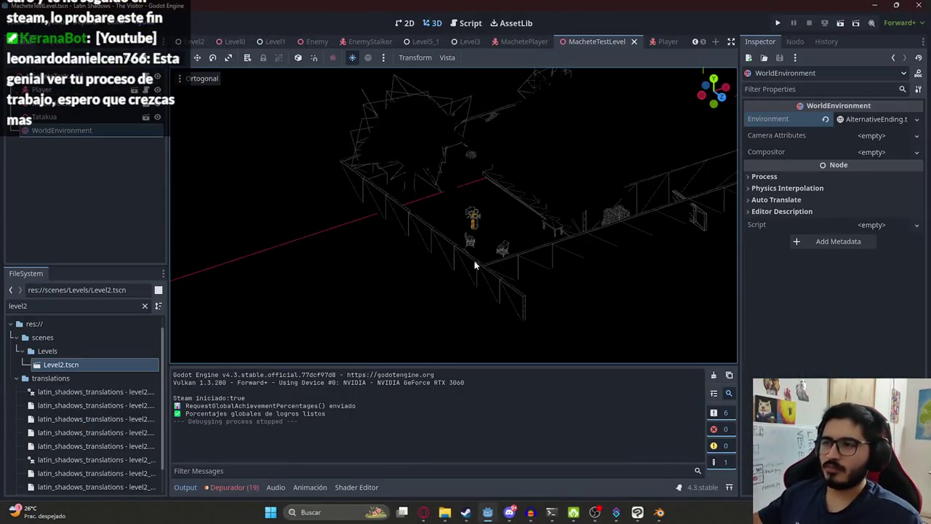
left_click(658, 41)
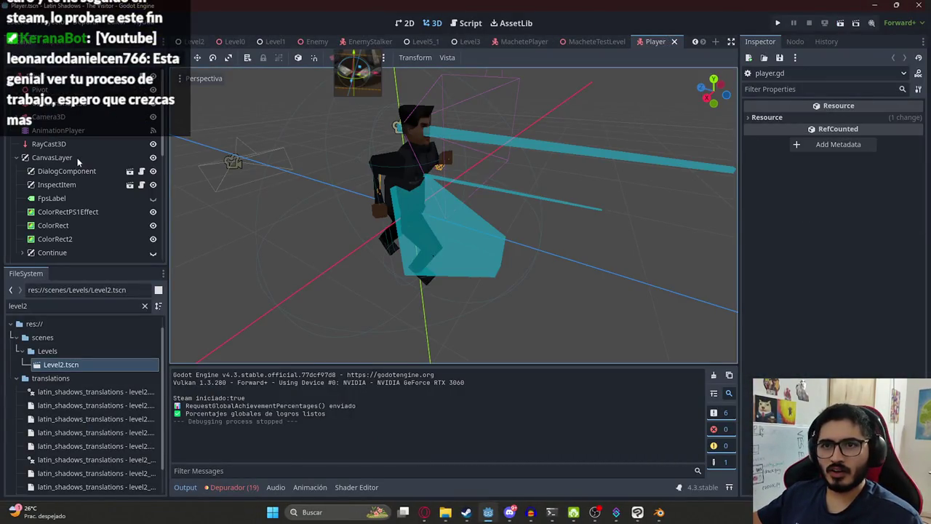
Paste the Player's copied CanvasLayer under the MachetePlayer root node.
scroll(79, 161, "down", 3)
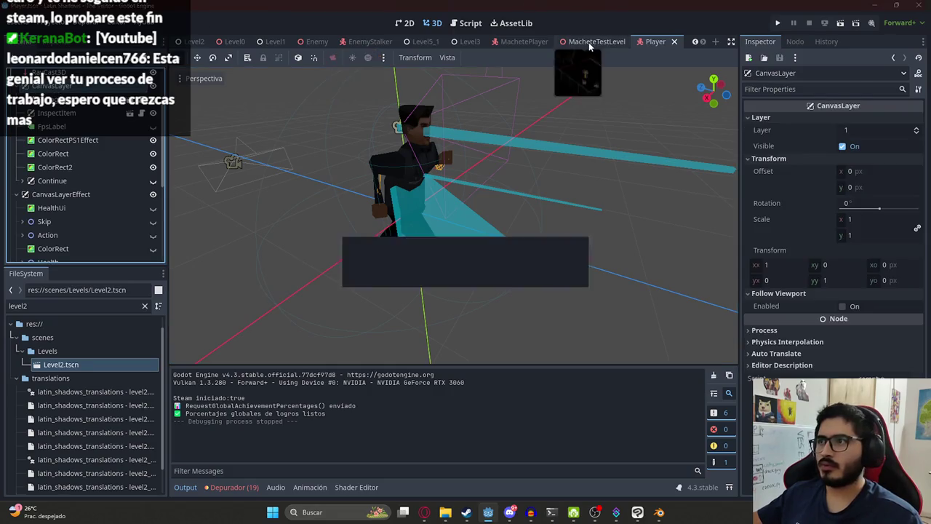
left_click(588, 42)
left_click(523, 41)
left_click(54, 85)
key("ctrl+v")
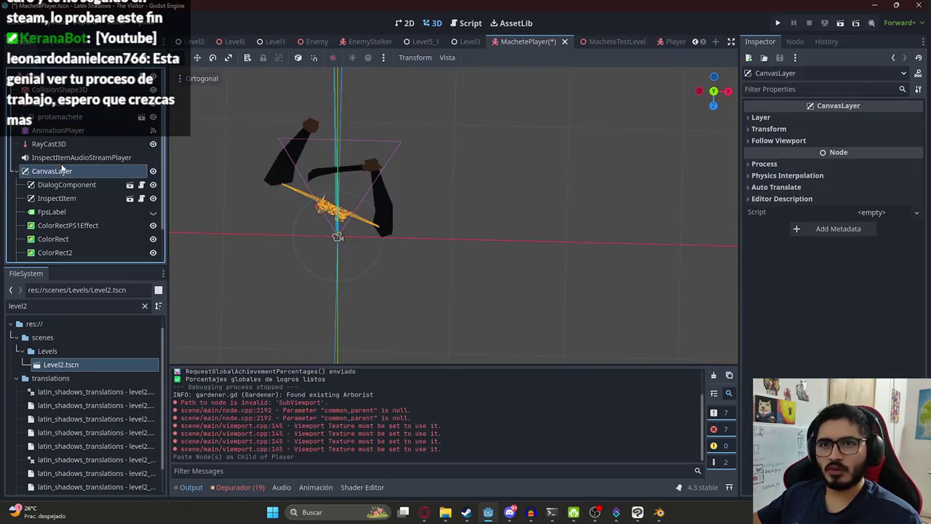
Delete DialogComponent, InspectItem, FpsLabel, ColorRect, ColorRect2 and Continue, then save.
left_click(68, 184)
scroll(71, 179, "down", 1)
left_click(73, 173, "shift")
right_click(67, 174)
left_click(156, 387)
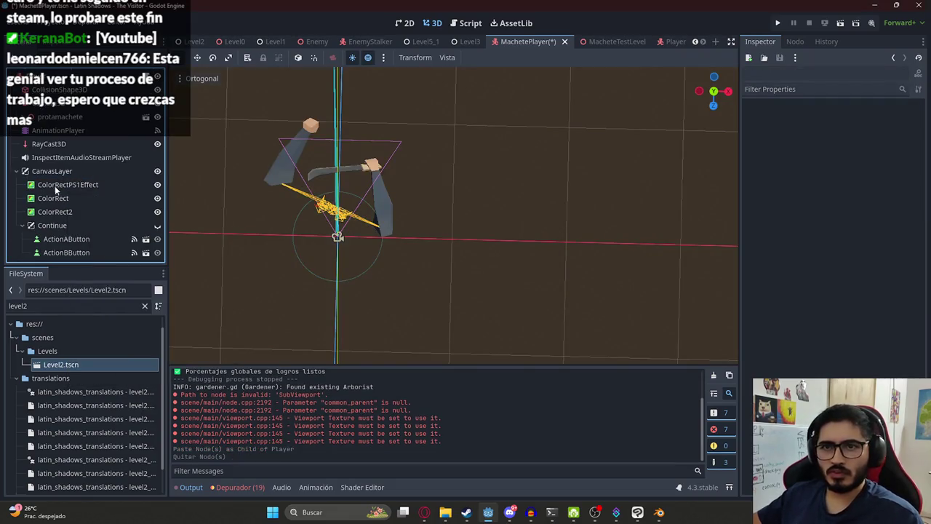
left_click(58, 198)
left_click(57, 225, "shift")
right_click(56, 225)
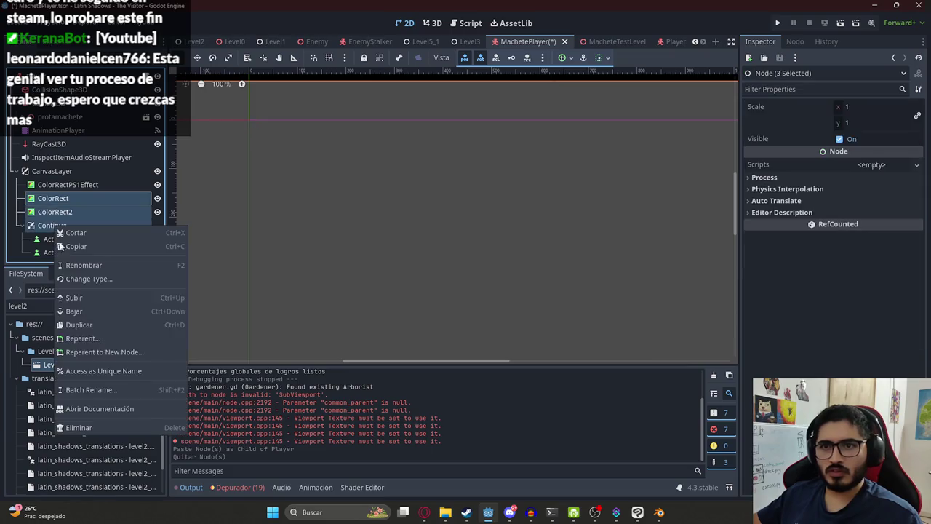
left_click(85, 424)
key("ctrl+s")
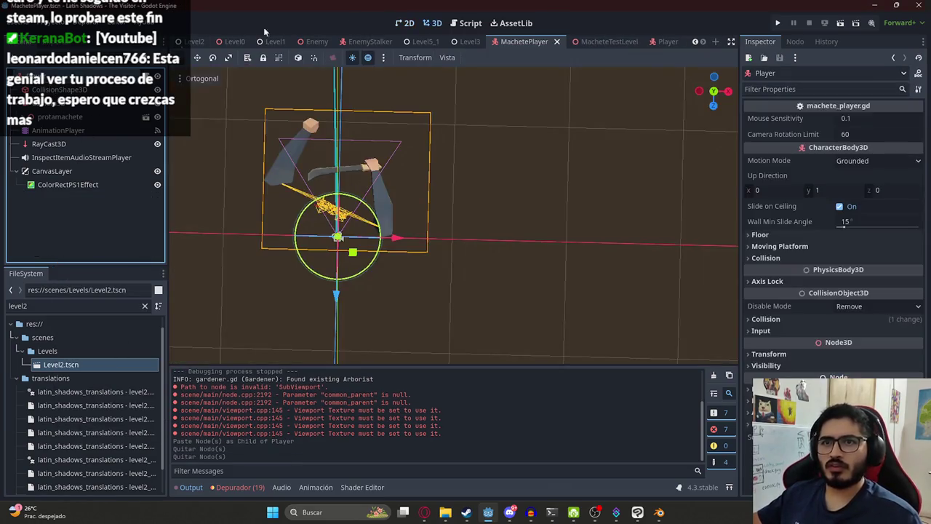
Run MacheteTestLevel, drop the chair and walk back, then stop with F8.
left_click(586, 43)
right_click(585, 42)
left_click(350, 118)
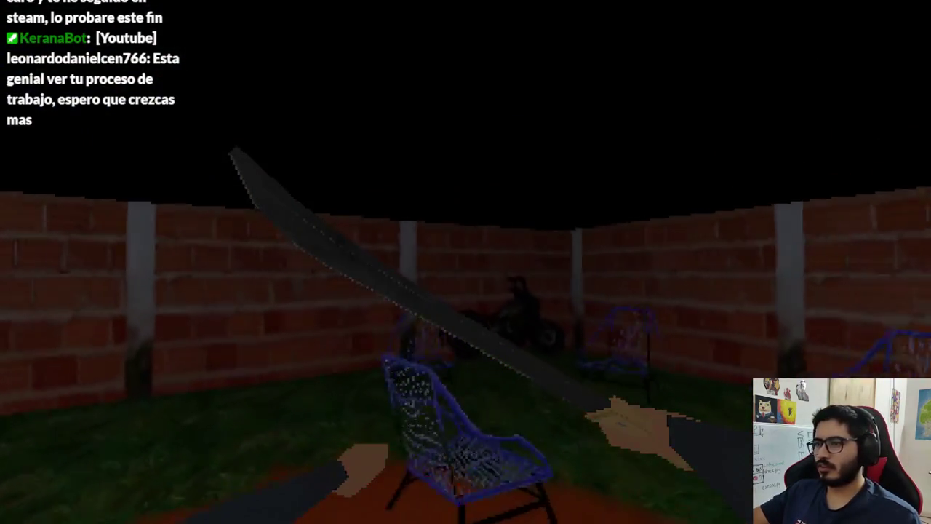
key("e")
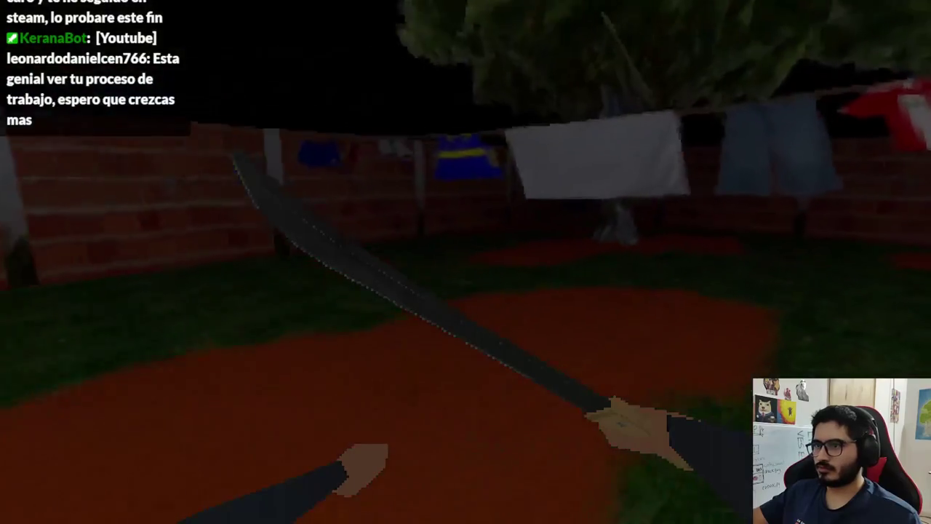
key("s")
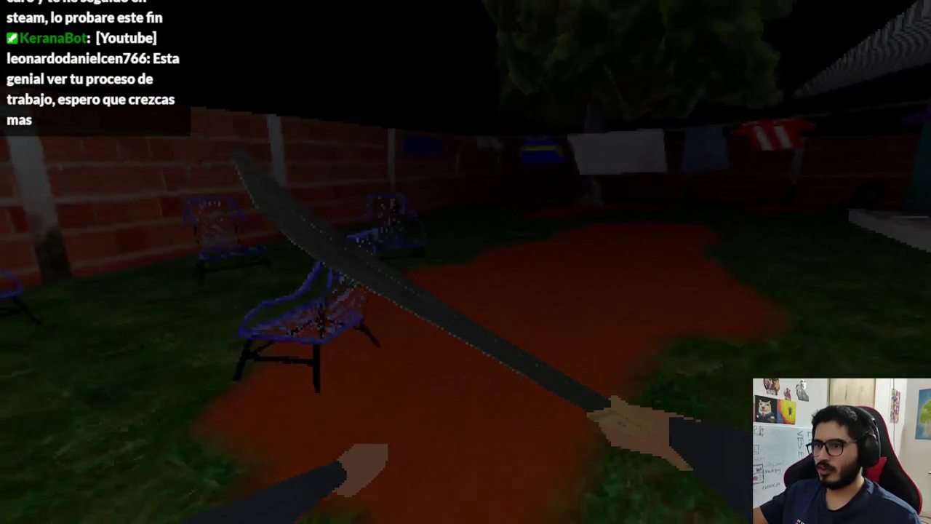
key("F8")
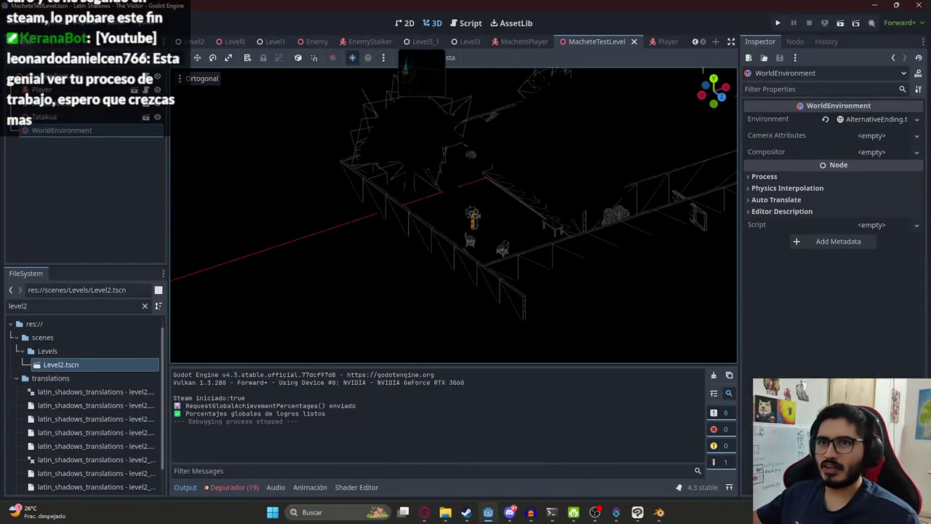
Open the MachetePlayer scene via the FileSystem filter 'machetepla' and return to 3D view.
left_click(518, 42)
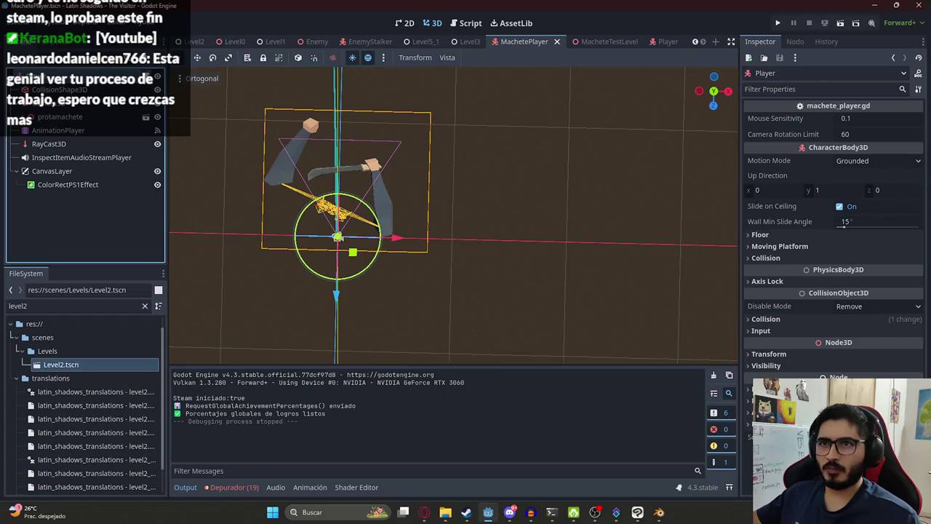
key("ctrl+F3")
scroll(479, 168, "up", 10)
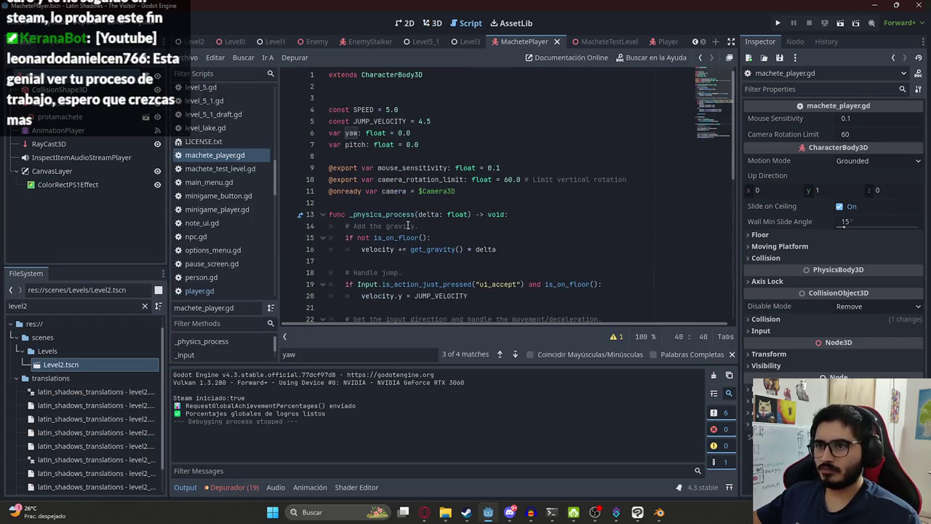
double_click(58, 306)
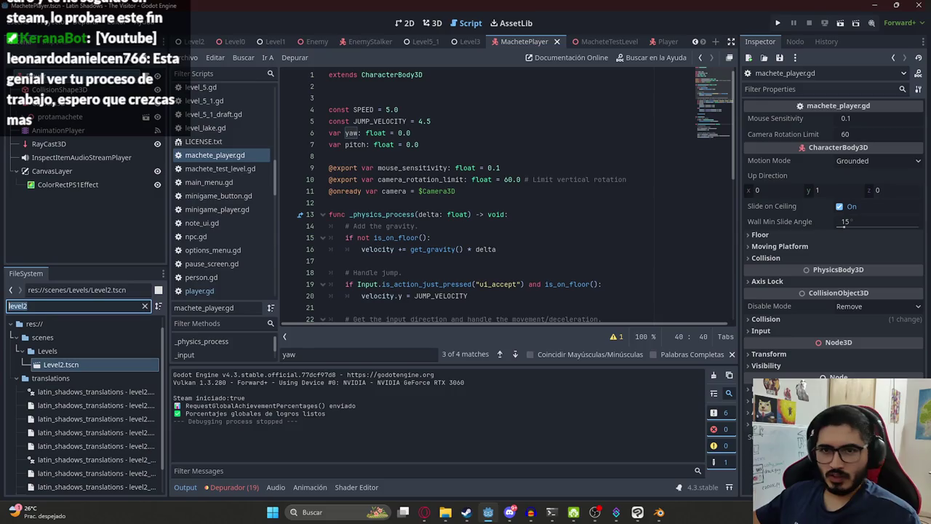
type("machetepla")
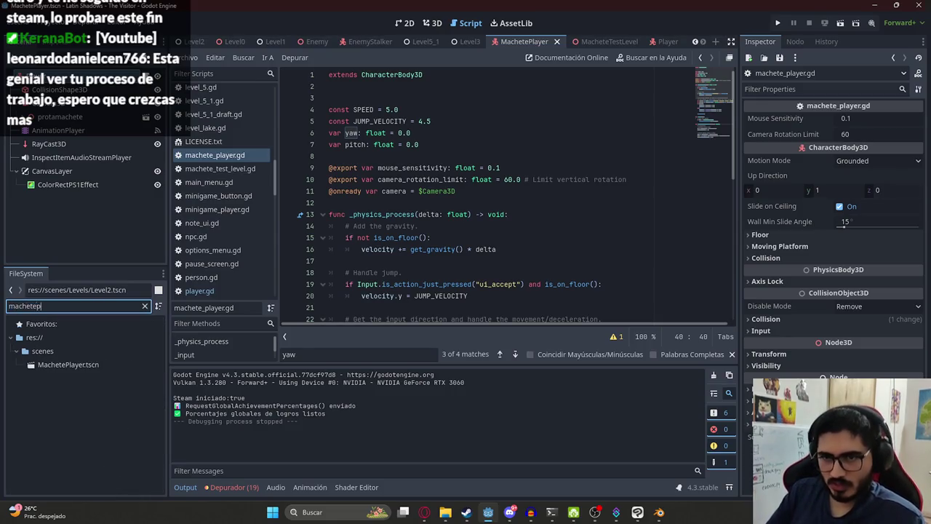
left_click(61, 366)
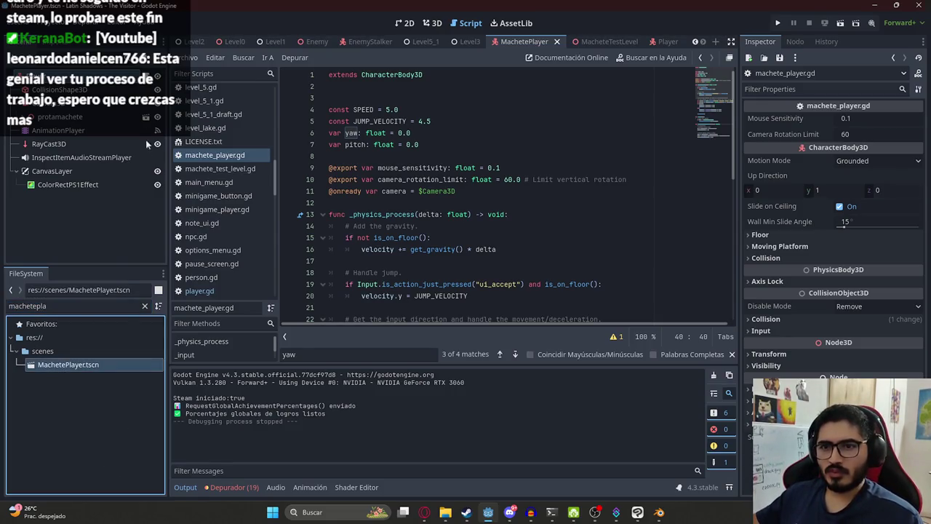
left_click(432, 23)
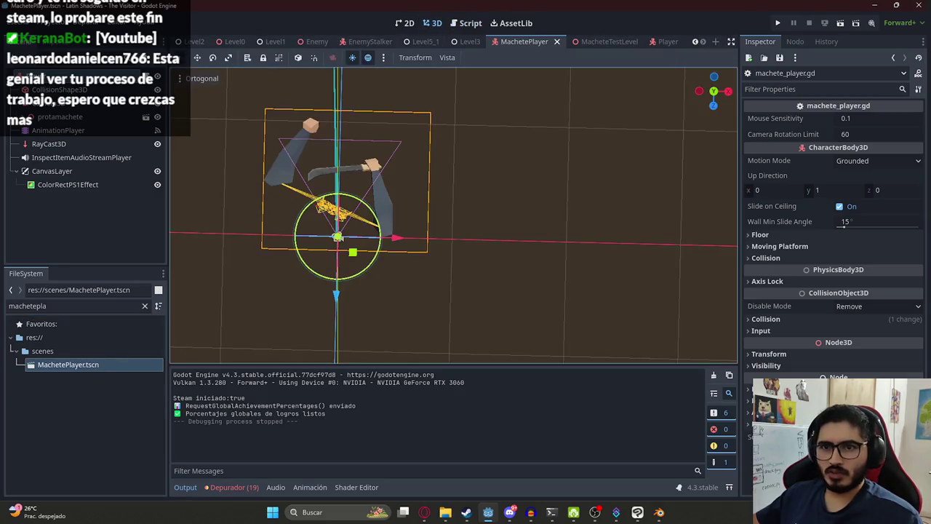
Reimport protamachete.glb with the macheteidle animation's loop mode set to Linear.
double_click(62, 312)
type("prota")
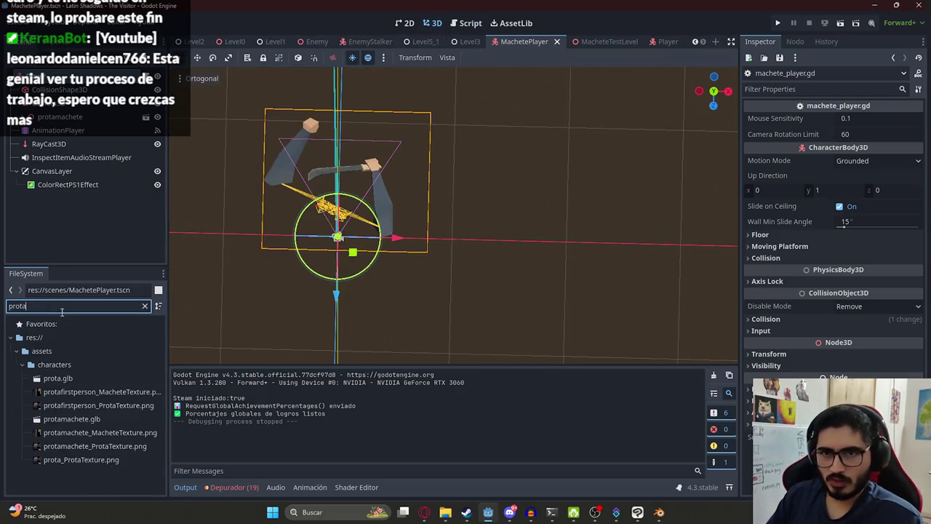
type("mache")
double_click(87, 378)
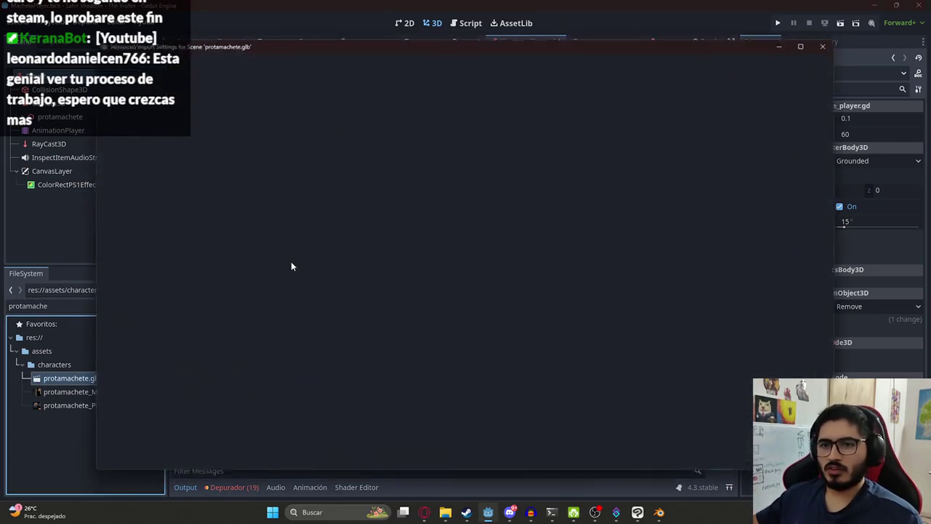
left_click(164, 263)
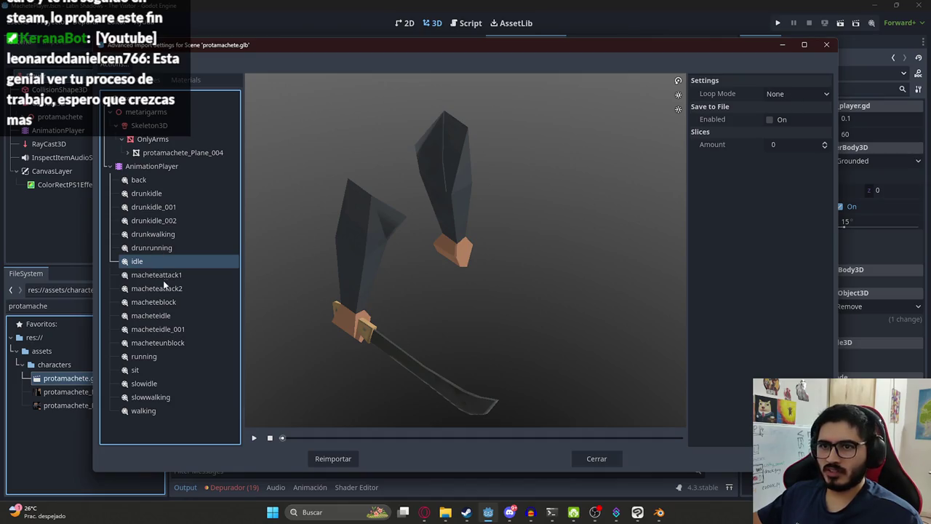
left_click(166, 315)
left_click(785, 100)
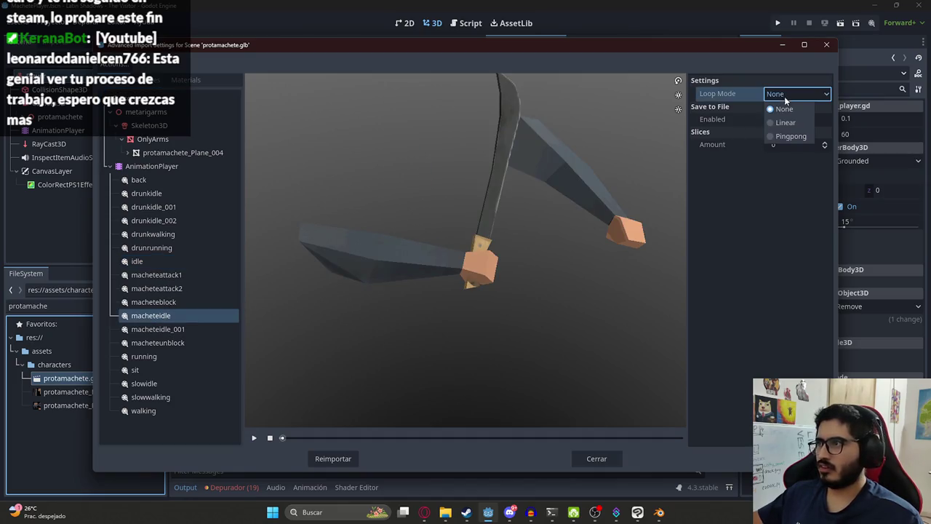
left_click(784, 122)
left_click(333, 458)
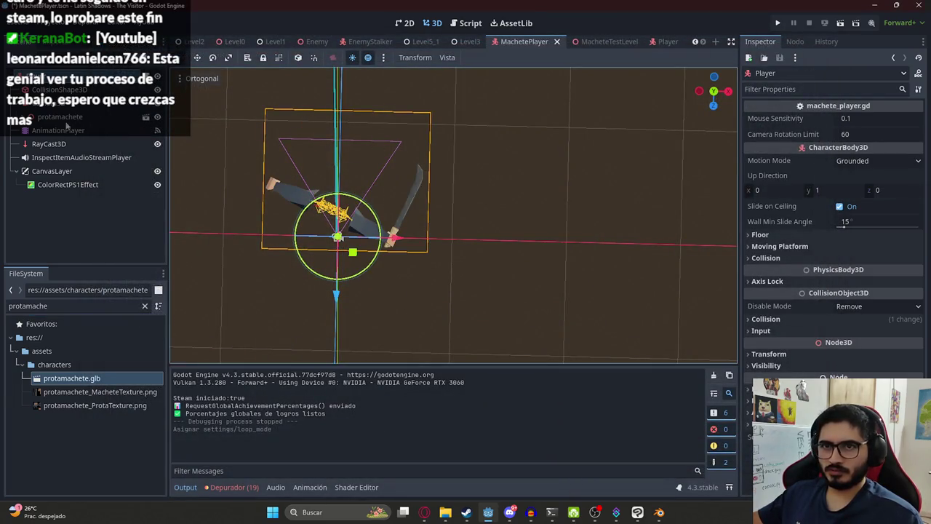
Save the player scene and add an empty ready() function in machete_player.gd.
key("ctrl+s")
key("ctrl+F3")
left_click(440, 168)
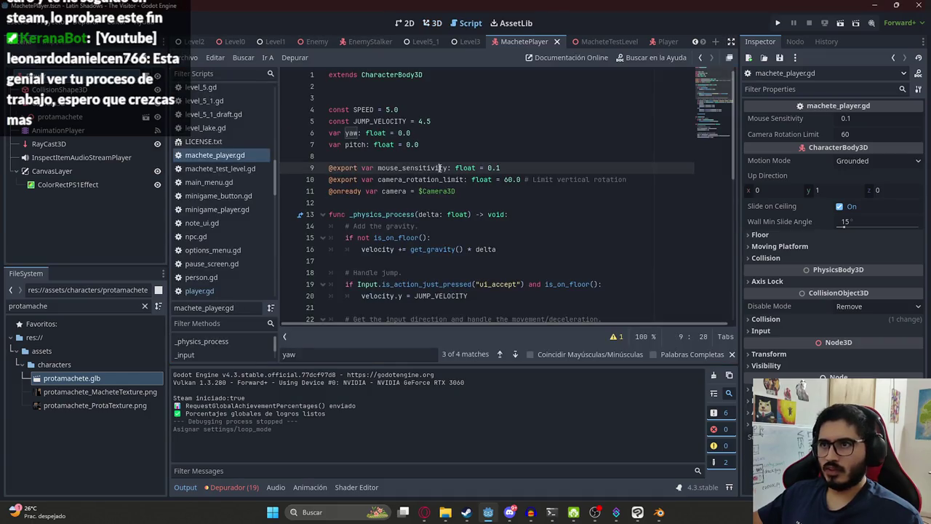
left_click(436, 203)
scroll(407, 196, "down", 7)
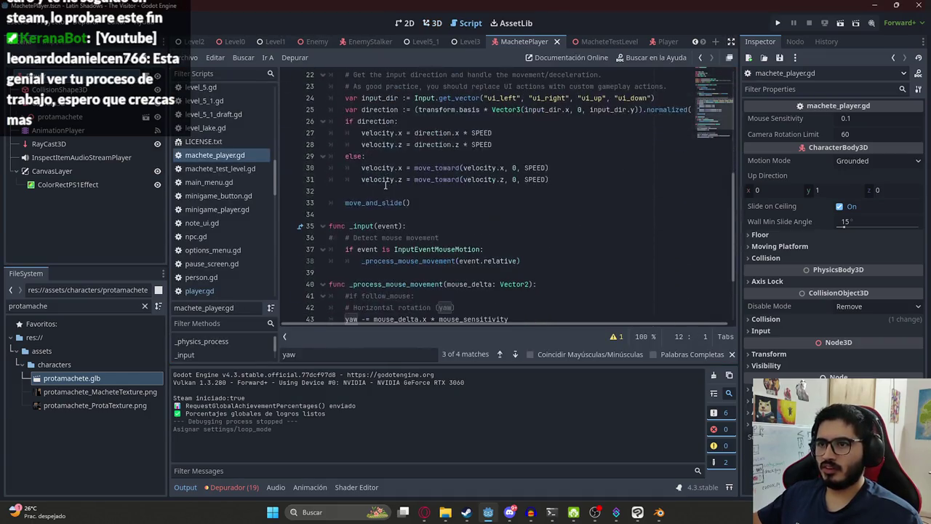
key("Down")
type("(")
key("Down")
key("Up")
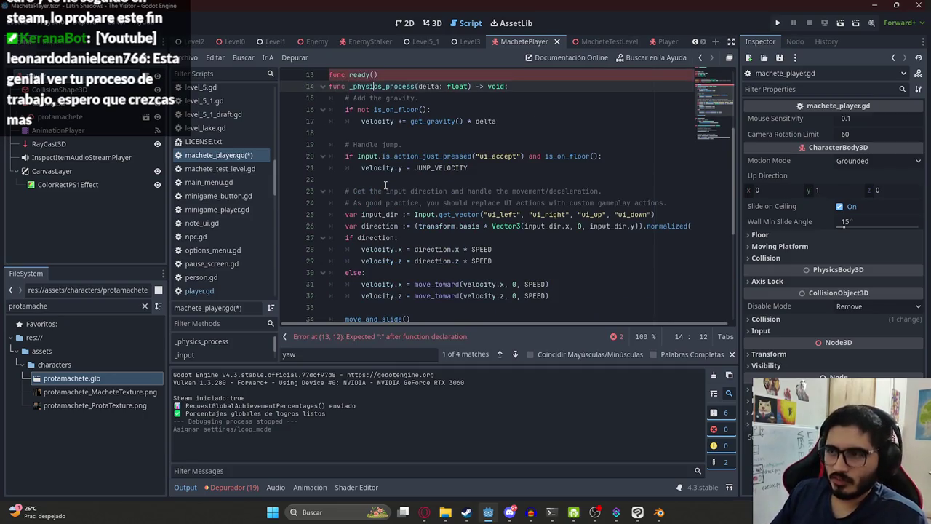
key("End")
key("Return")
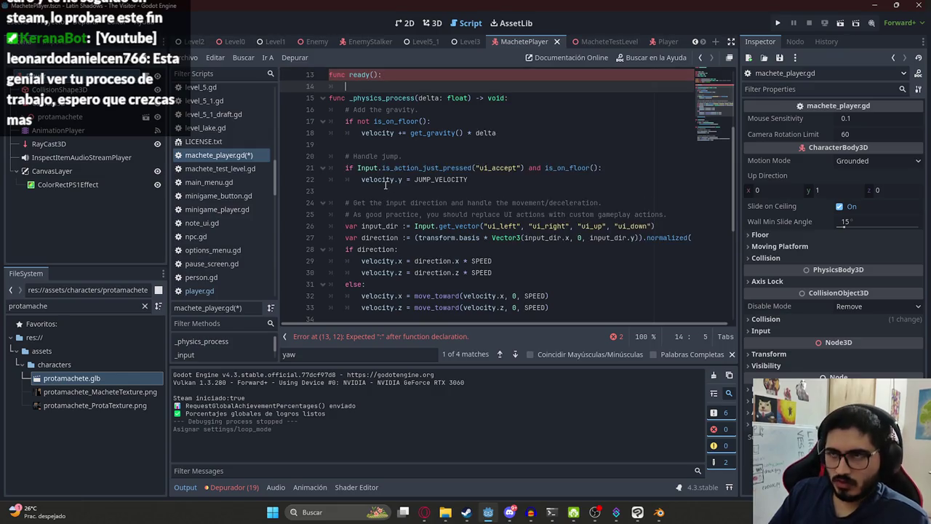
key("Return")
key("Up")
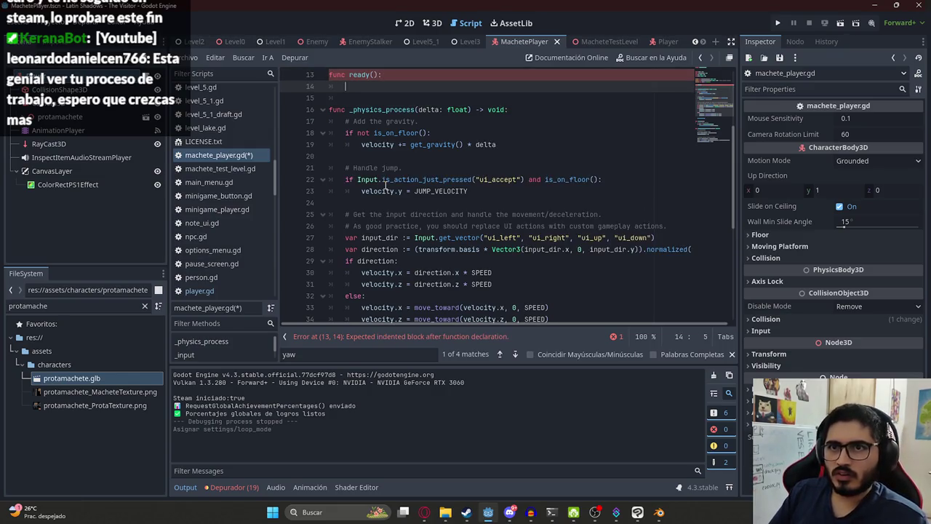
Make ready() play "macheteidle" on $Camera3D/protamachete/AnimationPlayer.
type("$animation")
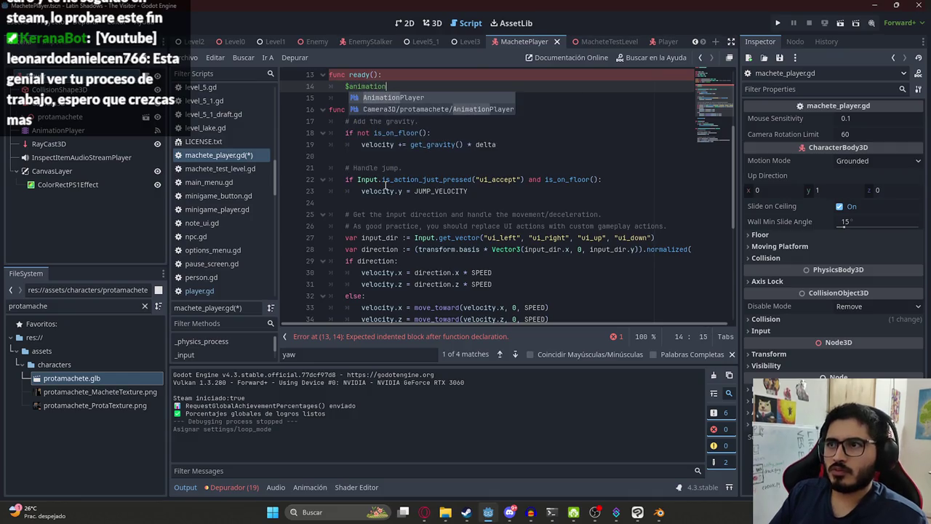
key("Return")
type(".play(")
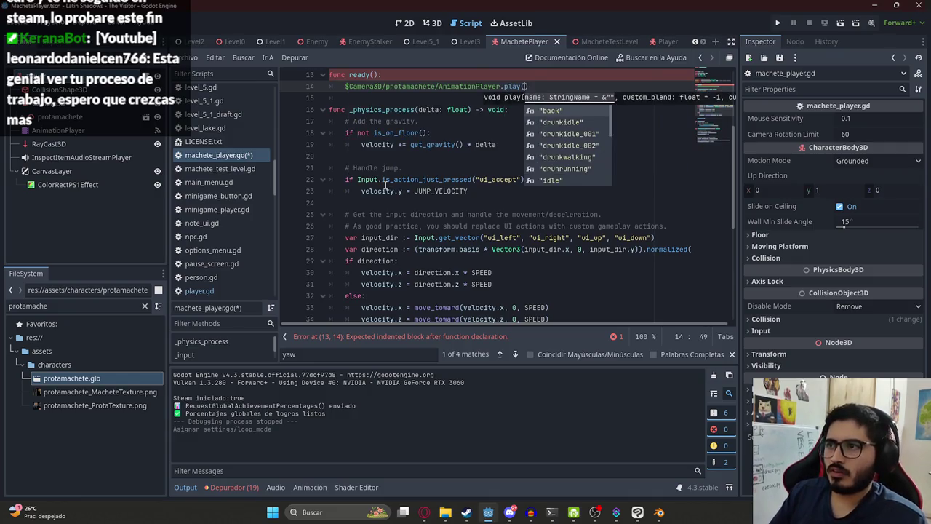
type("machetei")
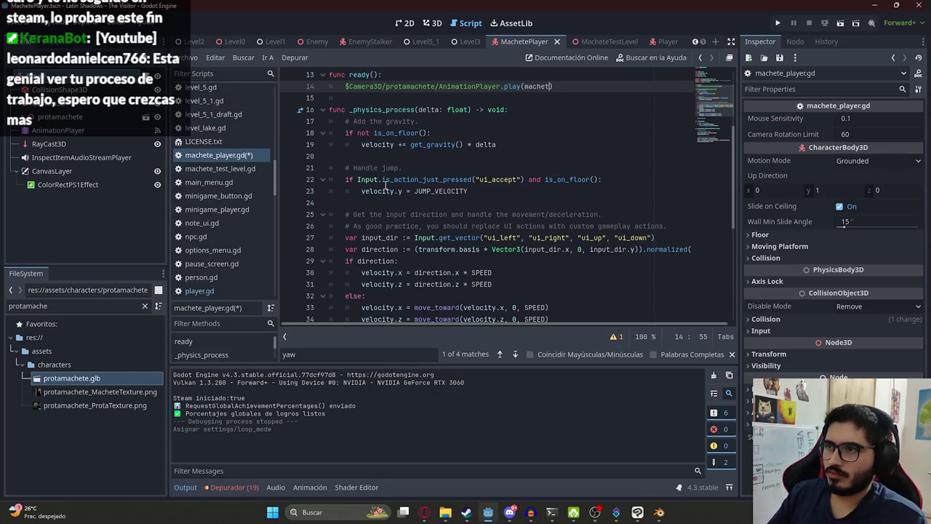
type("e")
key("BackSpace")
key("BackSpace")
key("BackSpace")
type("\"macheteidle")
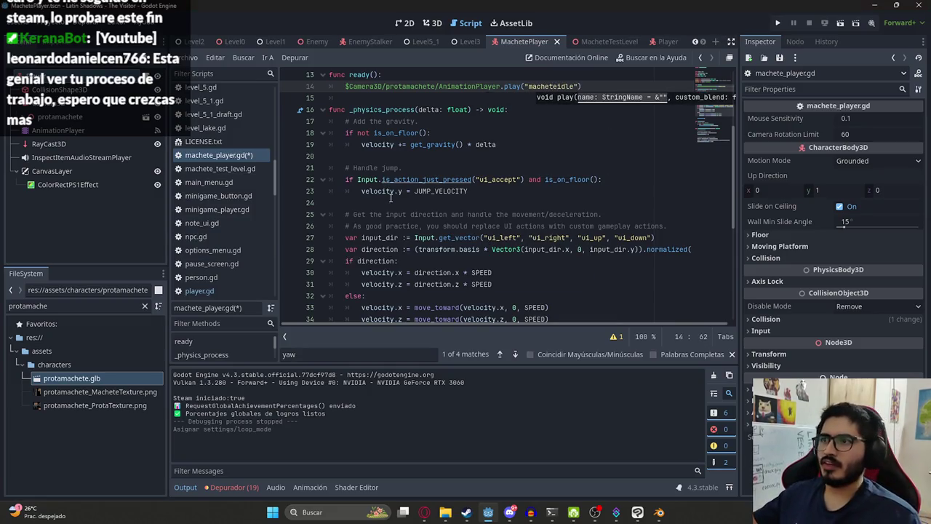
key("Return")
scroll(436, 189, "up", 3)
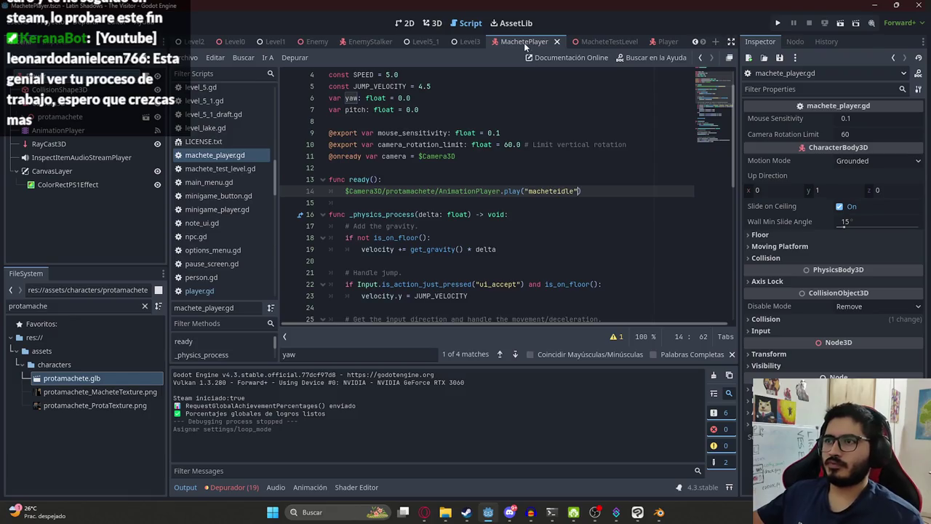
scroll(574, 207, "down", 10)
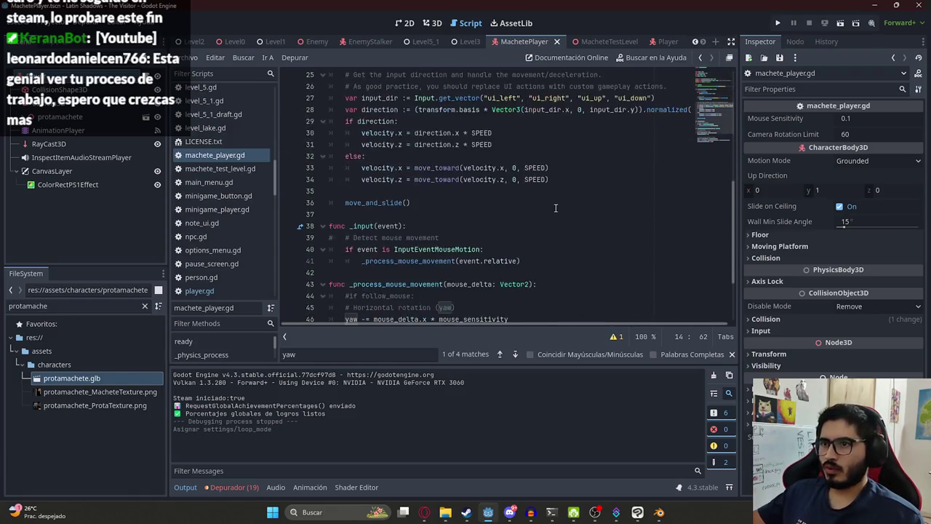
left_click(538, 167)
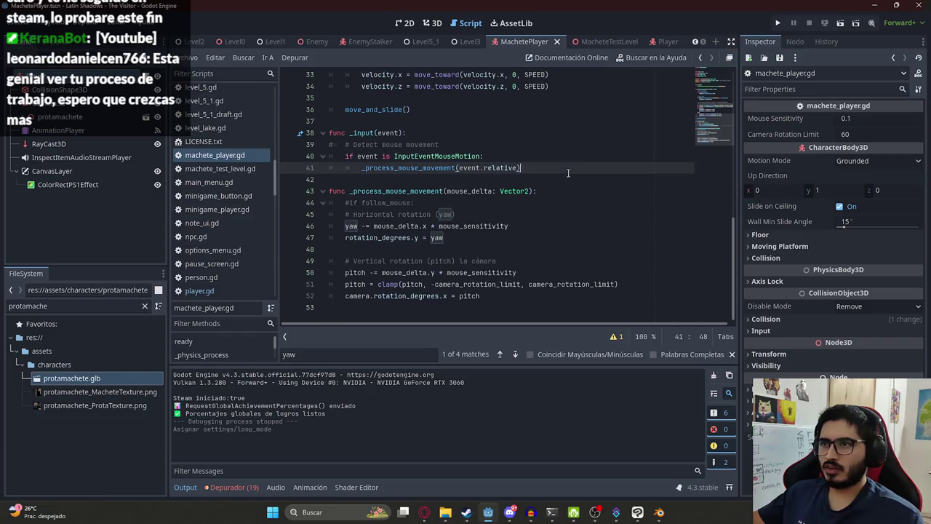
Add an if event.is_action_pressed("ui_action"): check inside _input.
key("Return")
type("i")
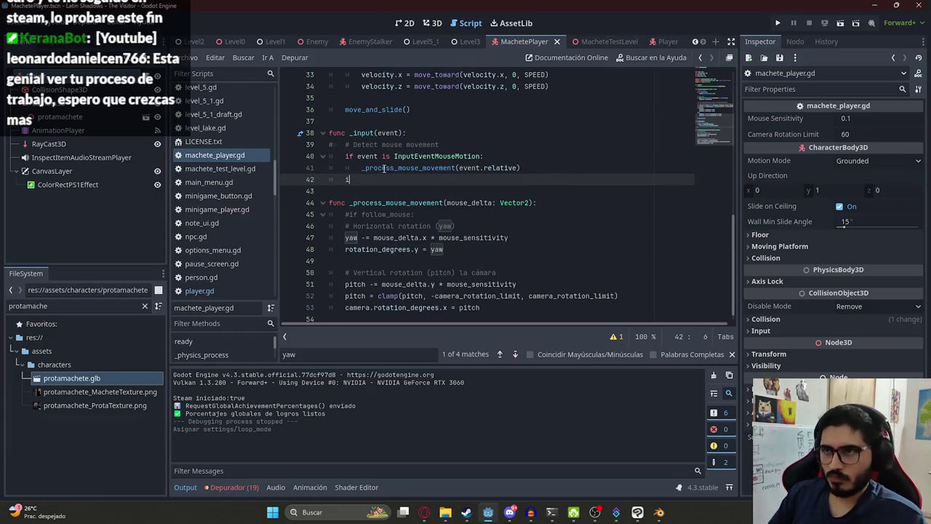
type("f event.")
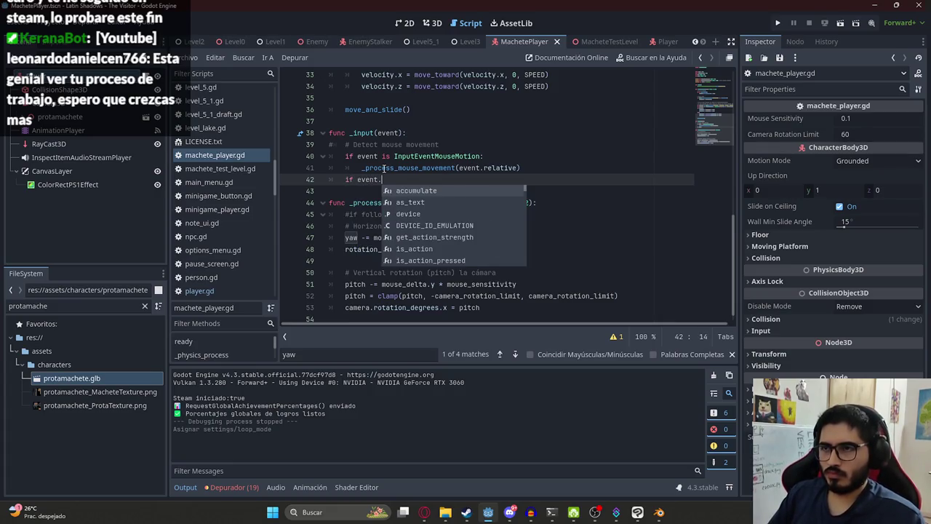
type("is")
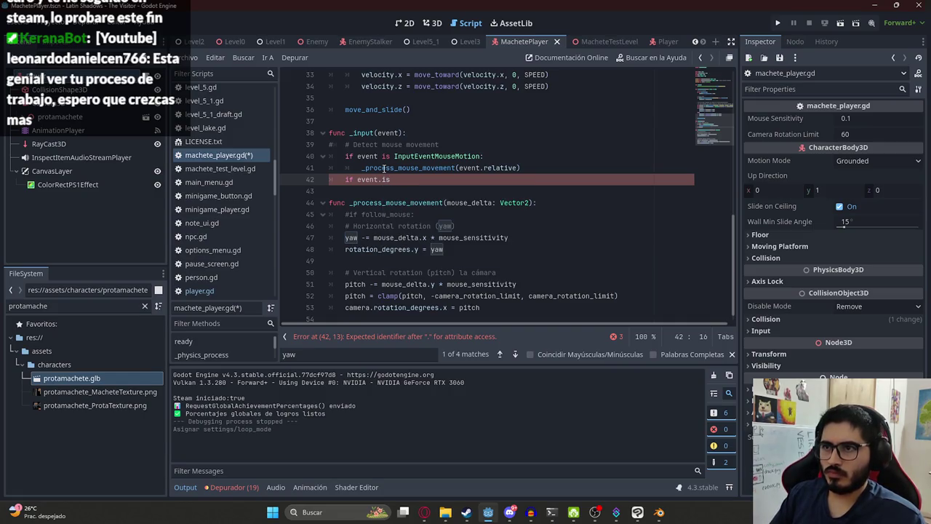
type("_ju_act")
key("Return")
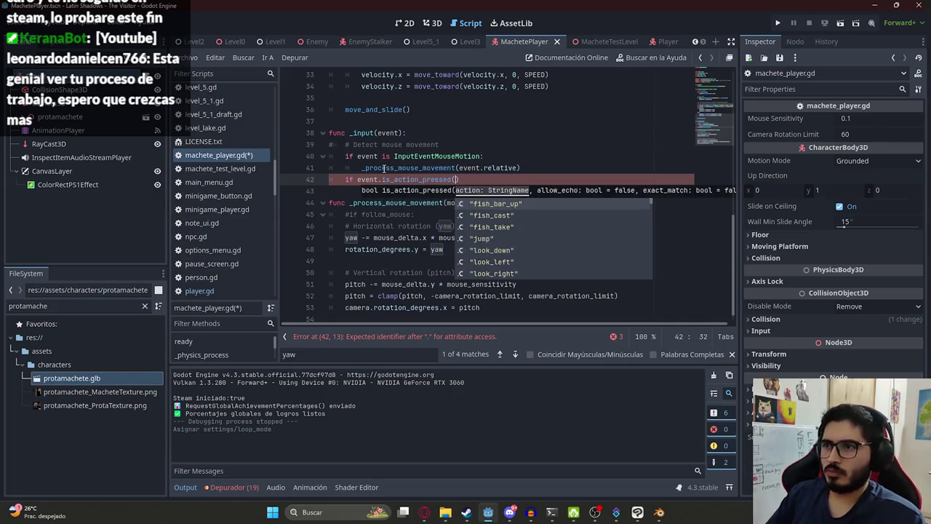
type("ui")
key("BackSpace")
key("BackSpace")
type("\"")
key("Return")
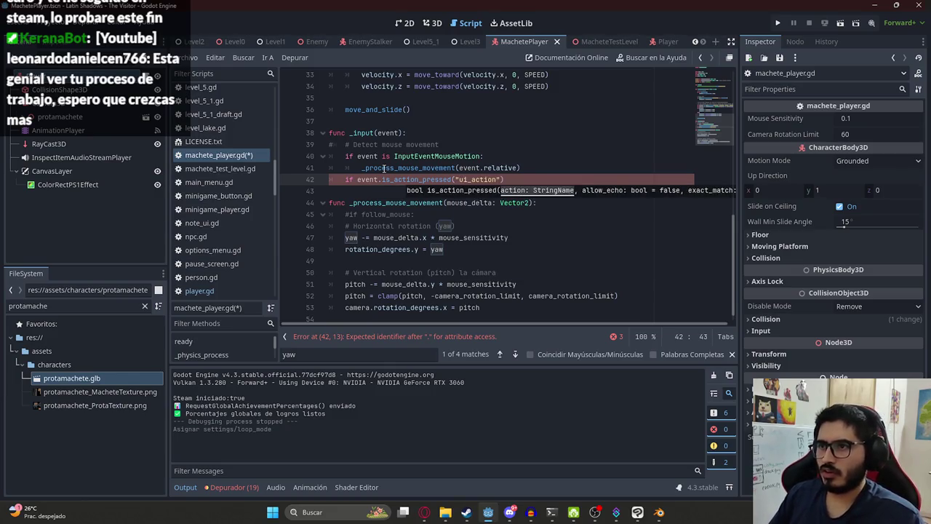
type(":")
key("Return")
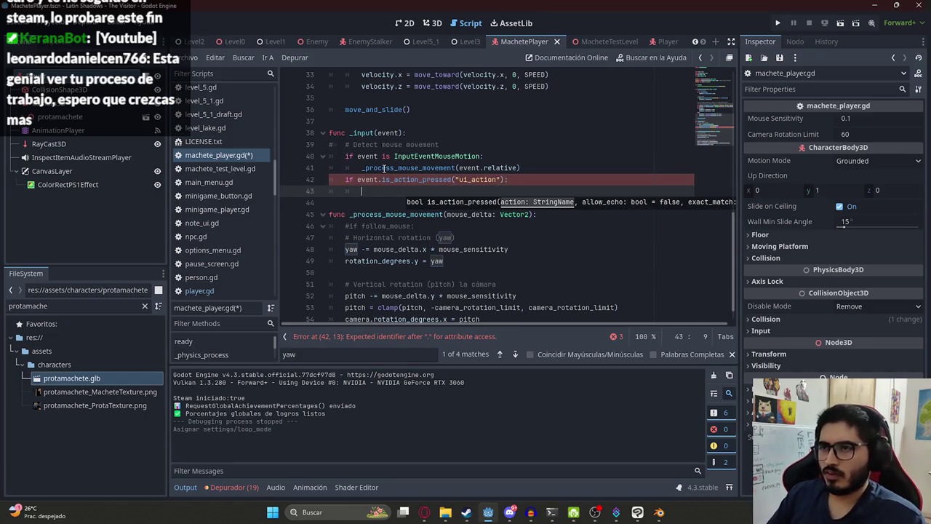
Filter the FileSystem panel for 'player'.
double_click(459, 179)
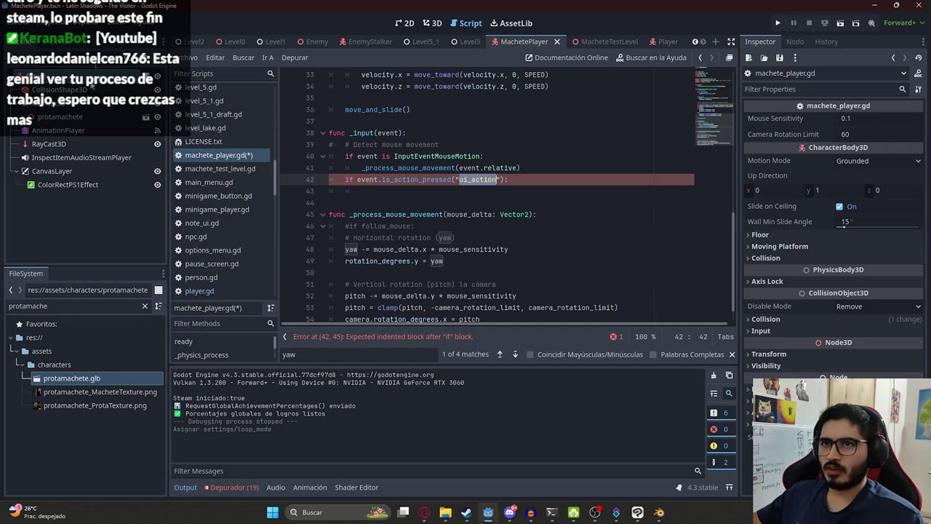
double_click(64, 306)
type("player")
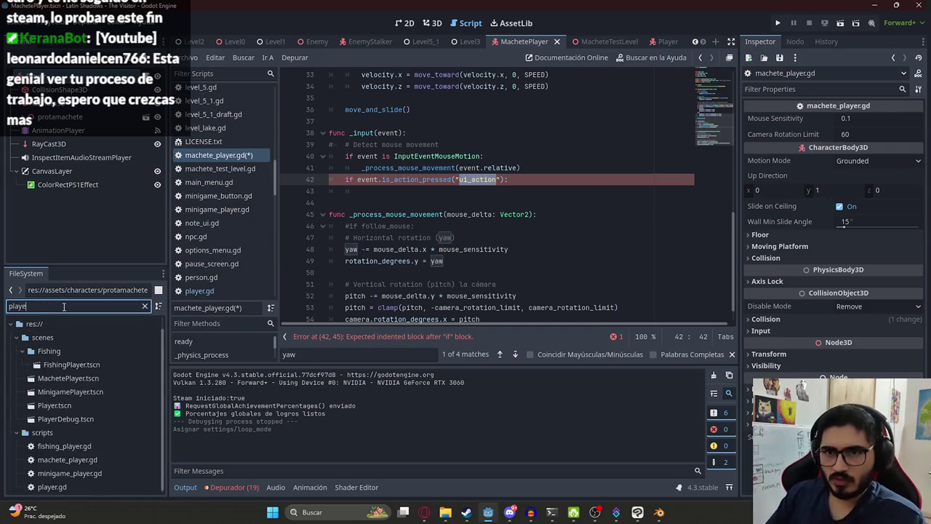
key("ctrl+a")
key("ctrl+x")
left_click(216, 74)
key("ctrl+v")
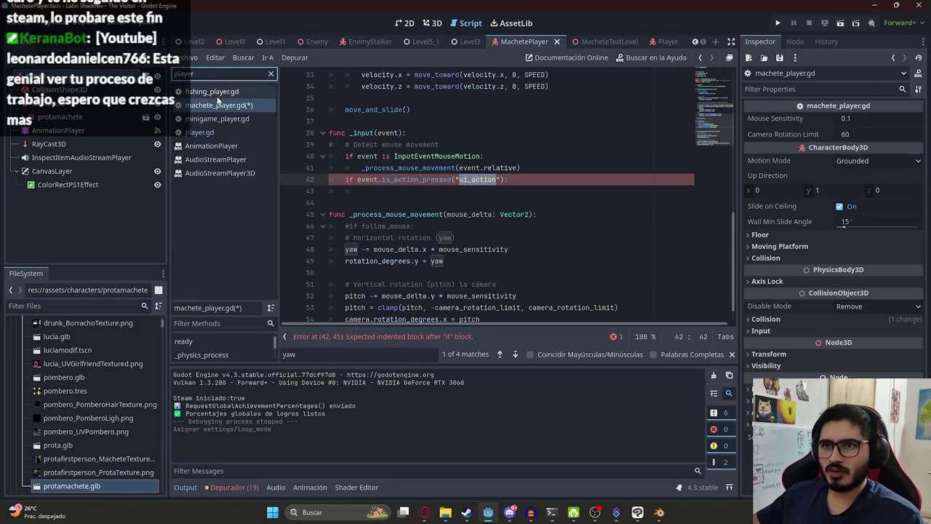
left_click(246, 92)
key("ctrl+f")
type("ui")
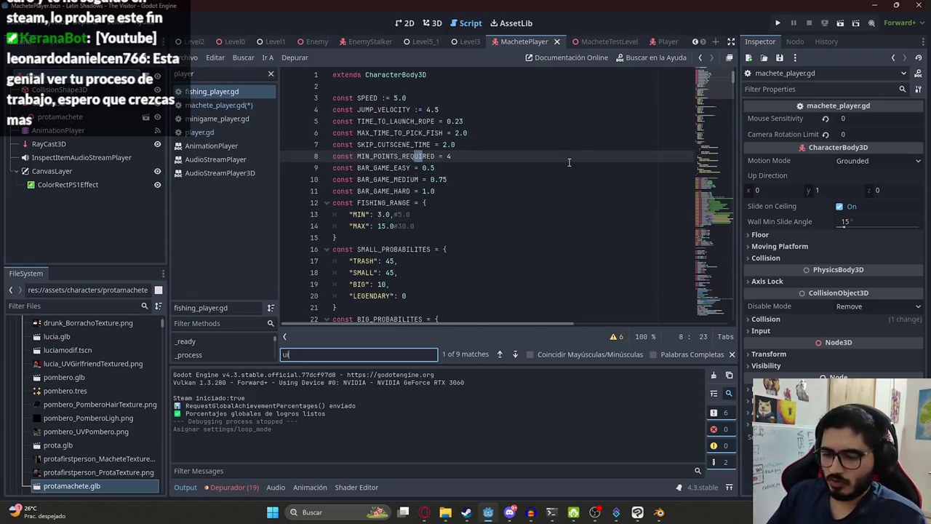
type("_action")
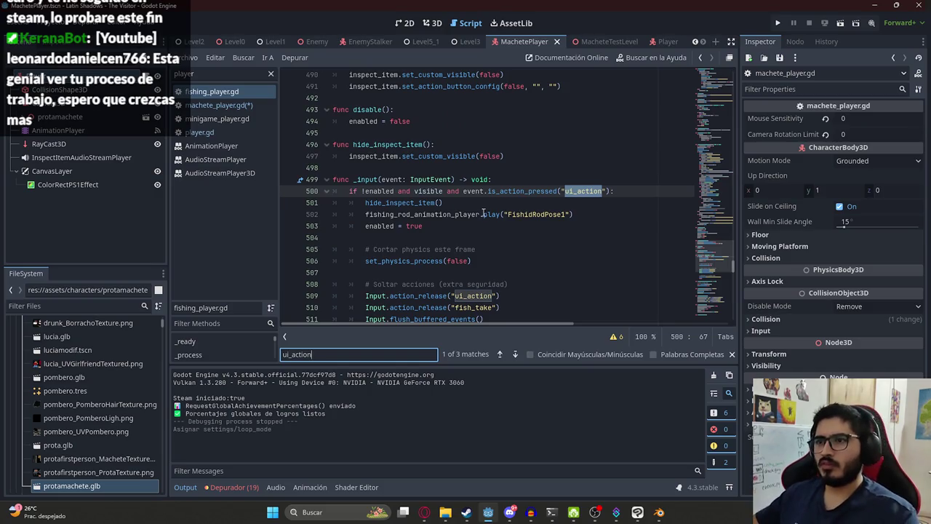
scroll(483, 212, "down", 3)
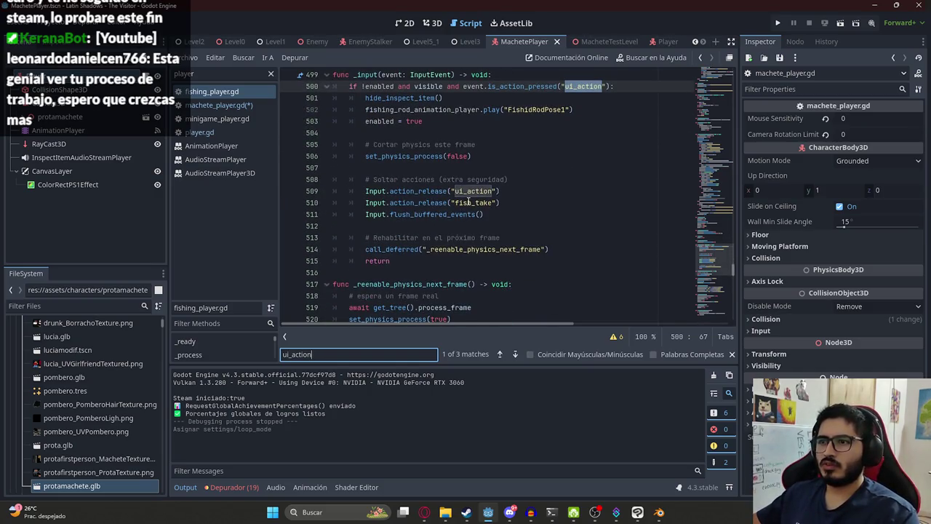
double_click(464, 203)
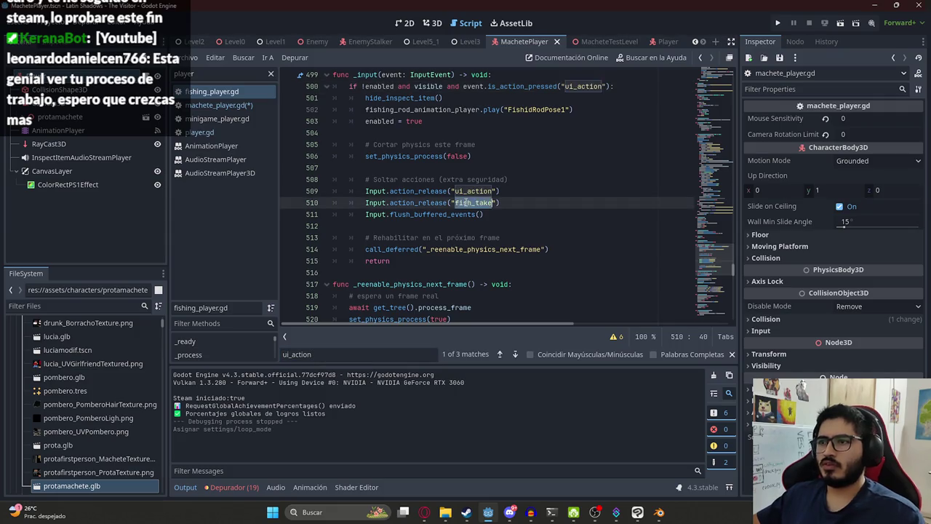
left_click(357, 352)
key("Return")
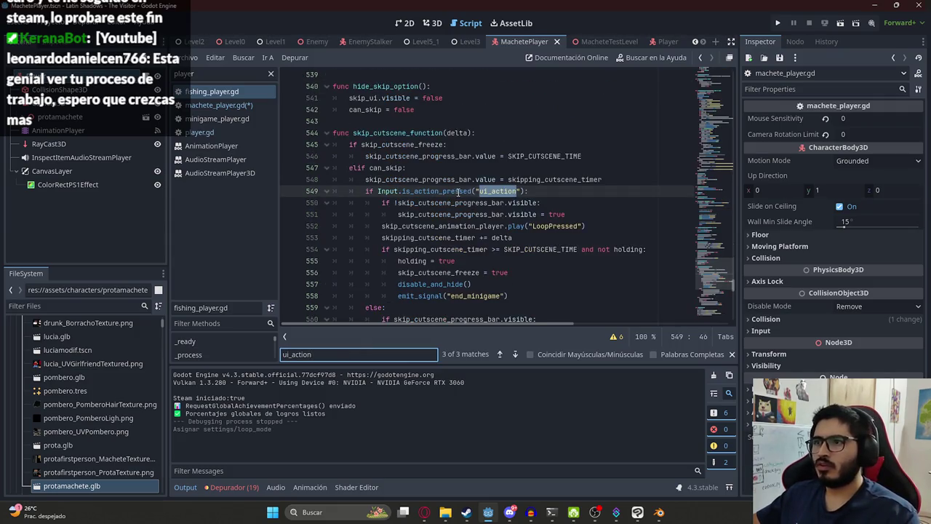
key("Return")
key("Return")
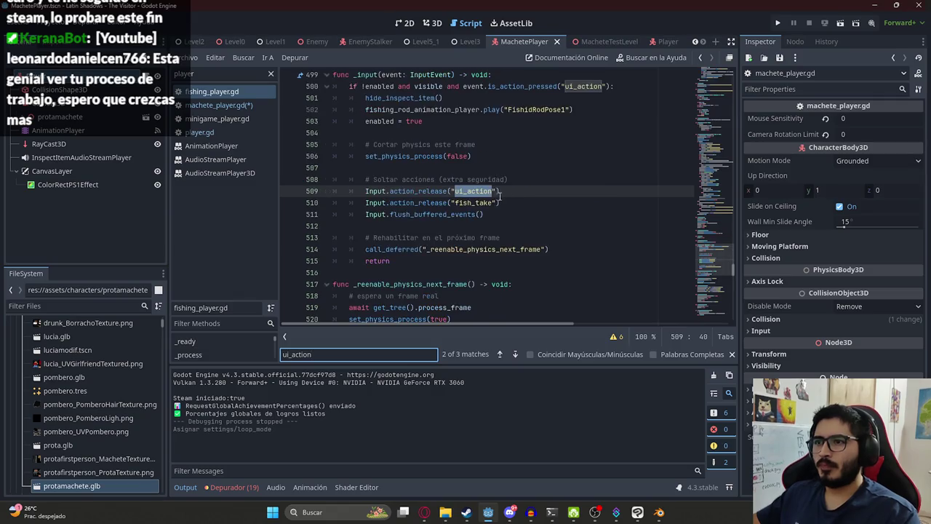
scroll(473, 193, "up", 2)
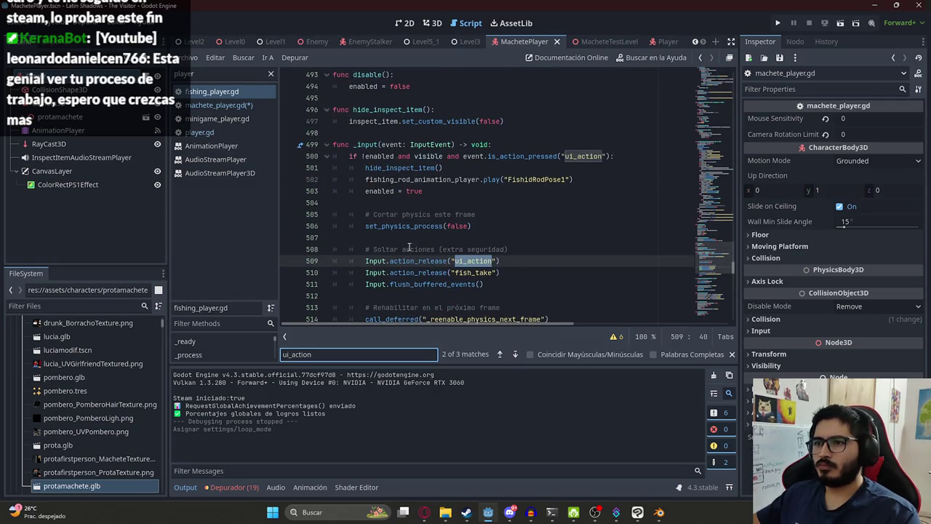
double_click(474, 272)
left_click(642, 42)
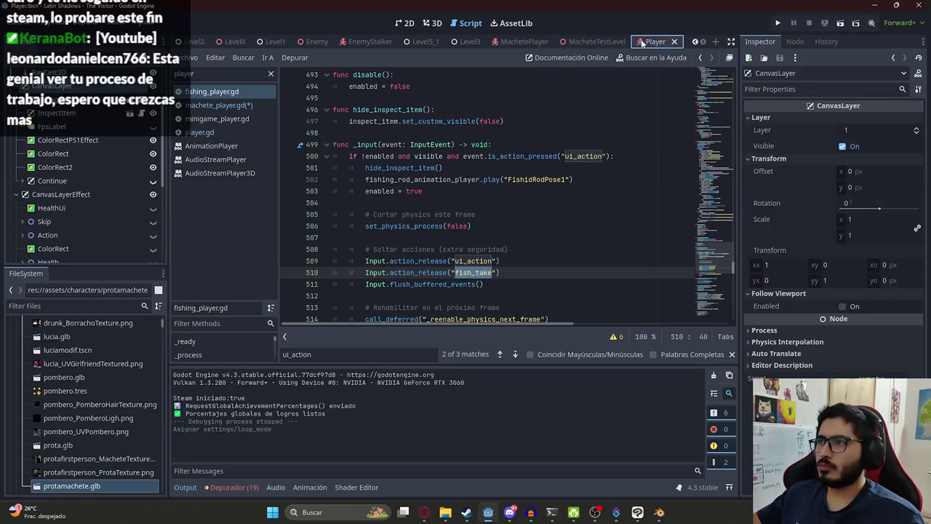
left_click(523, 42)
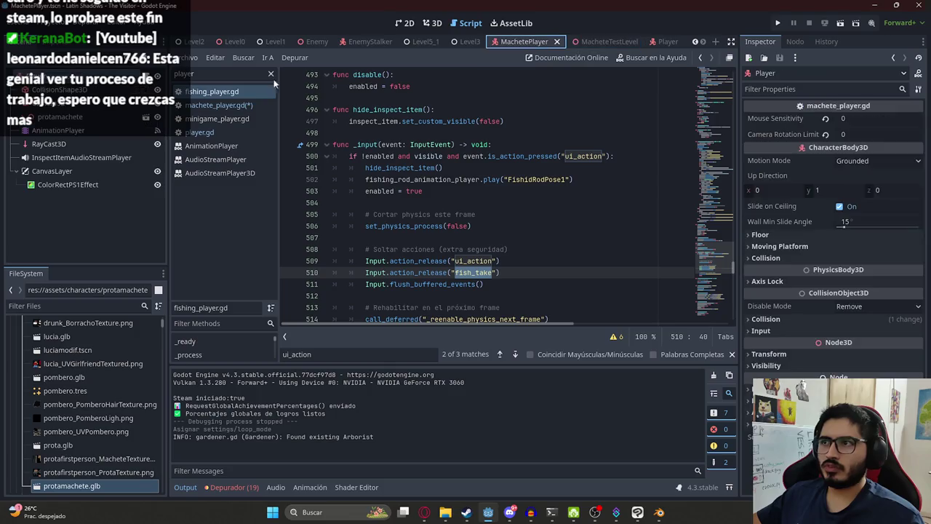
left_click(507, 180)
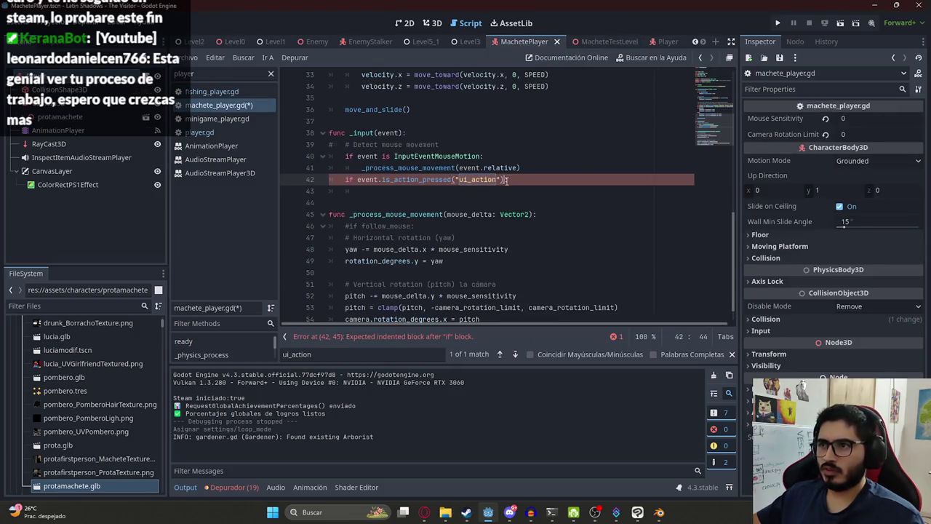
Extend line 42 with or event.is_action_pressed("fish_take") and save.
type(" or event.is_action_pressed(")
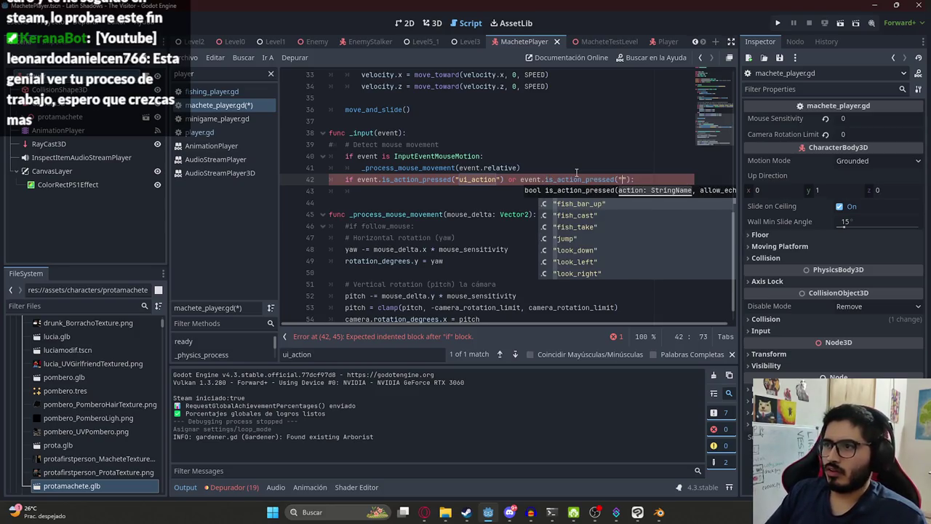
left_click(574, 227)
key("ctrl+s")
left_click(494, 192)
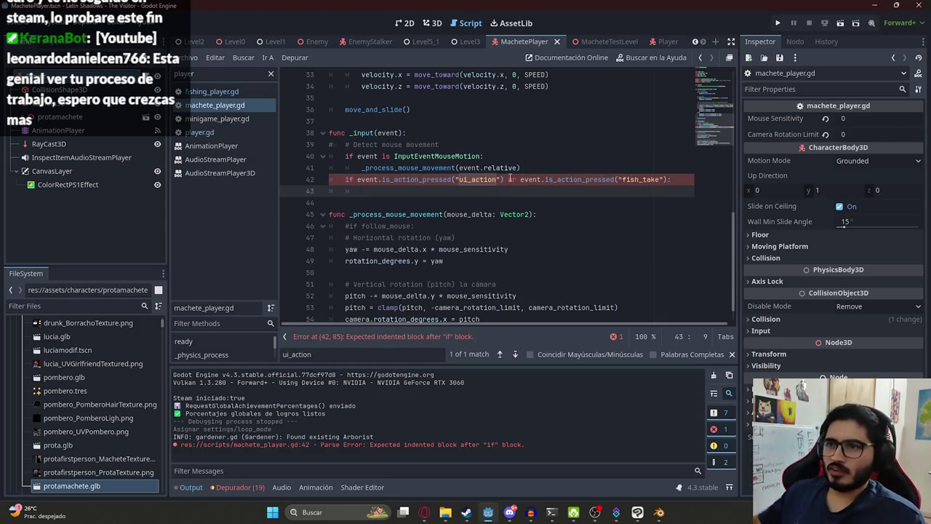
Replace the AnimationPlayer path in ready() with model_animation_player.
scroll(509, 177, "up", 7)
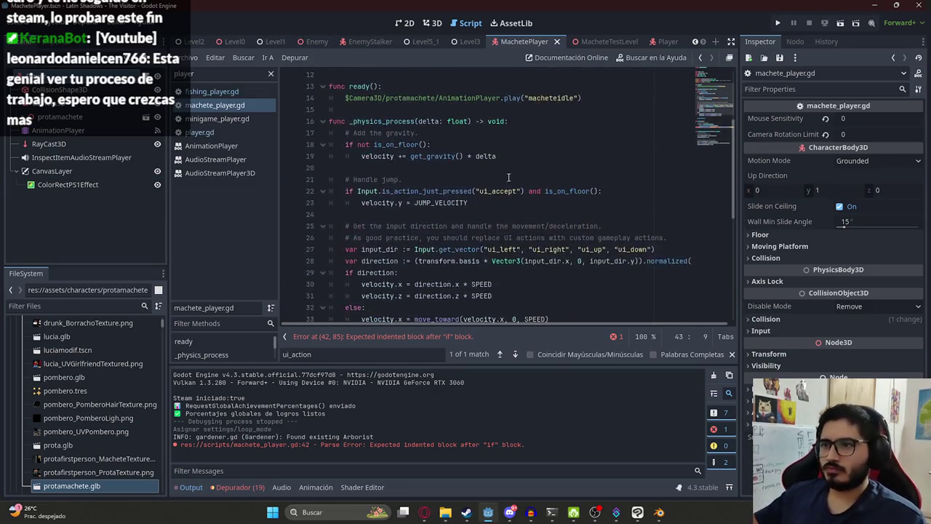
scroll(378, 142, "up", 1)
left_click_drag(347, 133, 499, 133)
key("BackSpace")
type("model_")
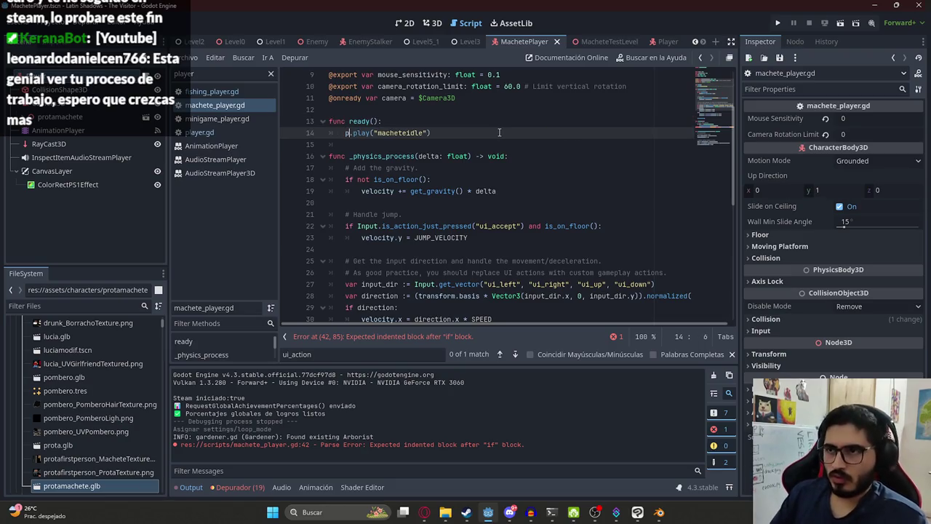
type("animation_")
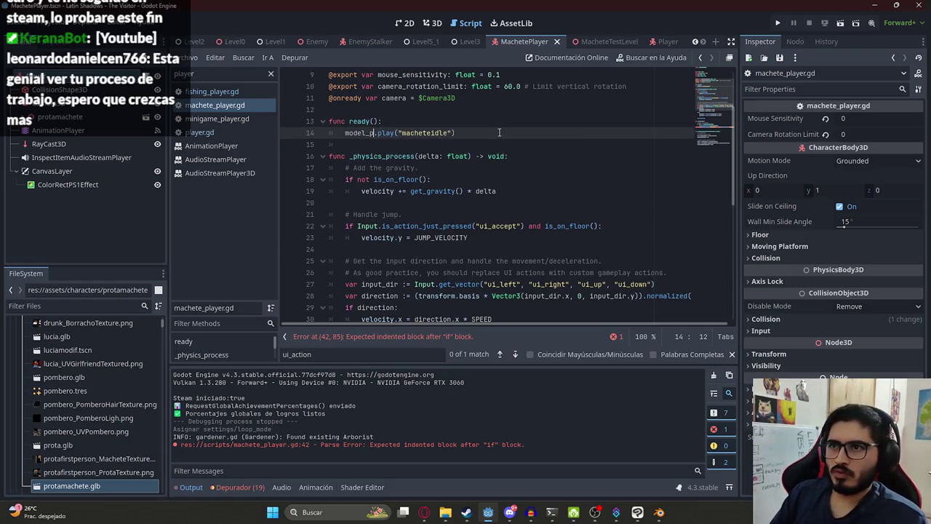
type("player")
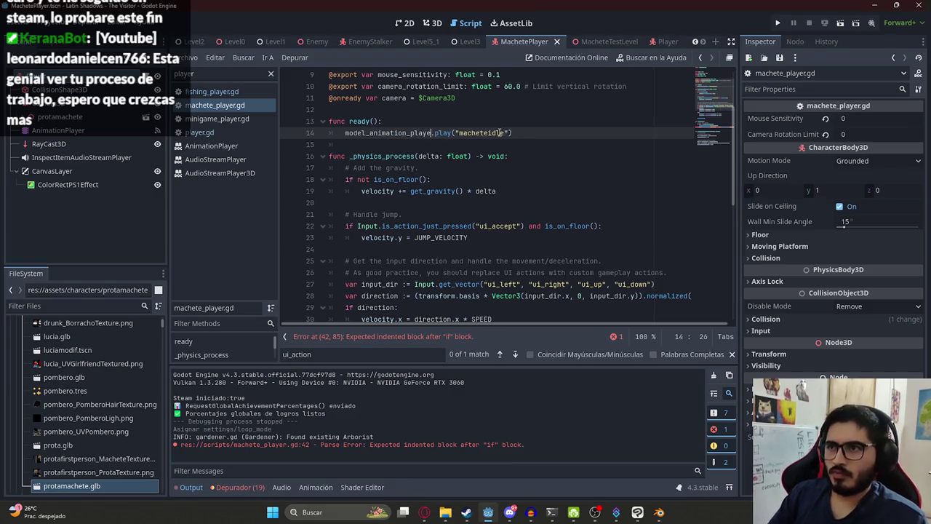
scroll(499, 133, "up", 3)
left_click(525, 191)
key("Return")
type("onready var")
key("ctrl+v")
key("ctrl+z")
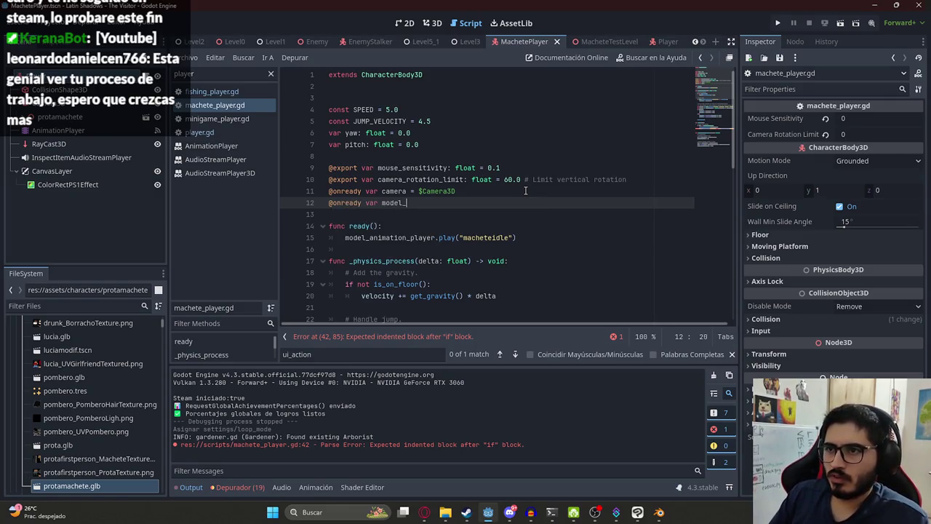
type("=")
key("ctrl+v")
left_click(449, 193)
Under the if, call model_animation_player.play("macheteattack1") and save the script.
double_click(436, 203)
scroll(393, 211, "down", 10)
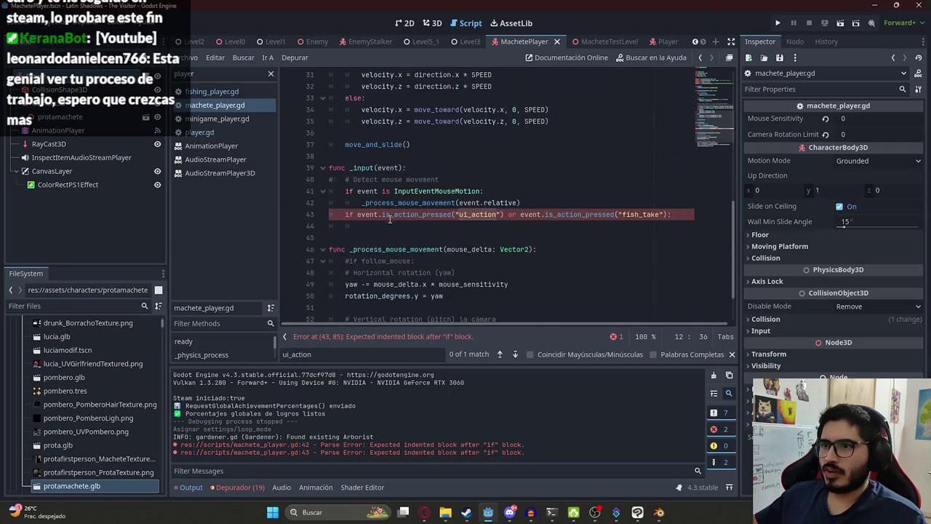
left_click(373, 226)
key("ctrl+v")
type(".play(")
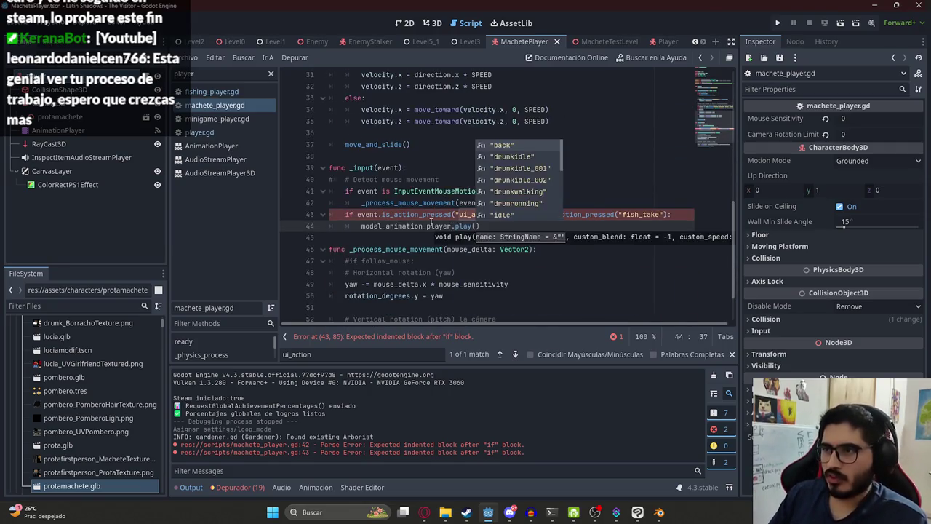
type("TileMapPattern")
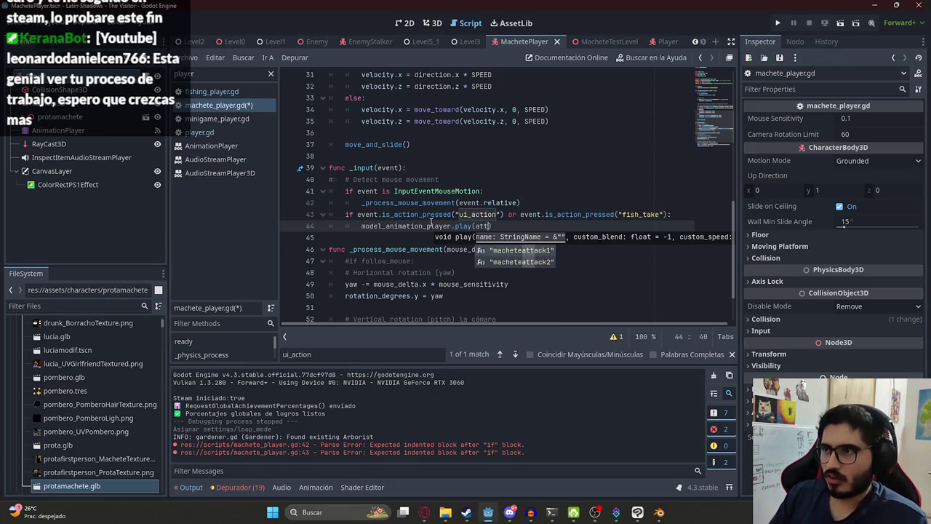
key("ctrl+BackSpace")
type("at")
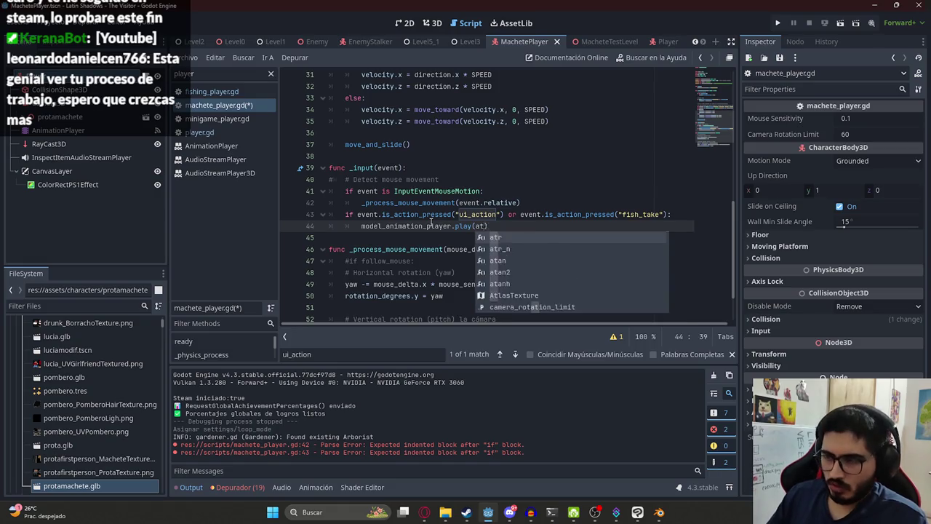
key("BackSpace")
type("\"mac")
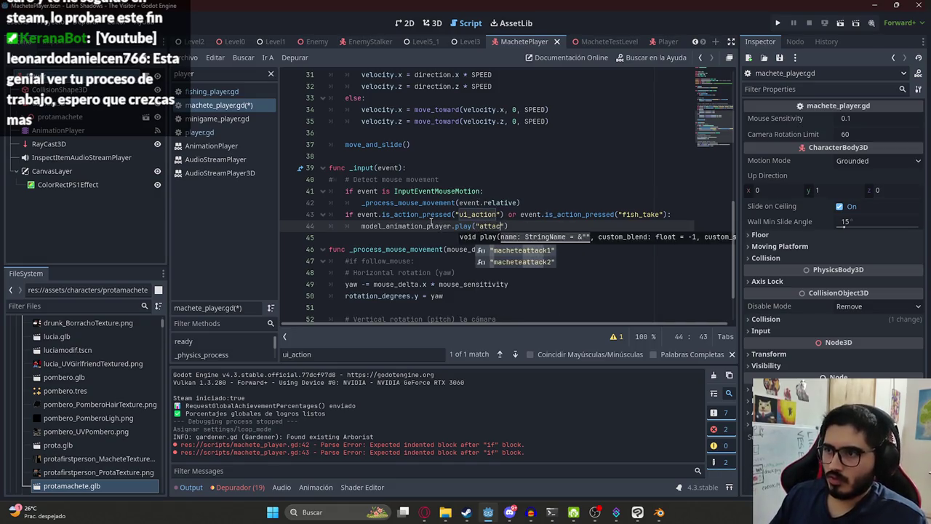
key("Return")
key("ctrl+s")
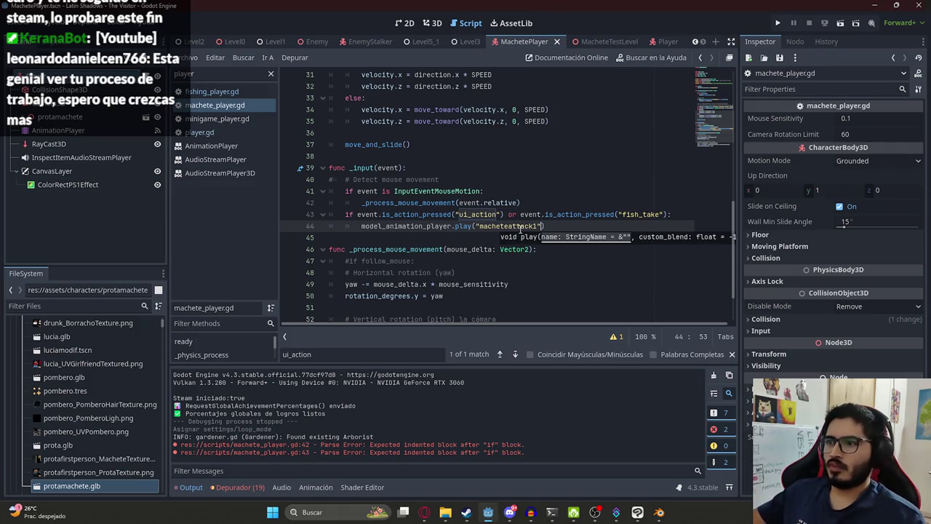
left_click(546, 227)
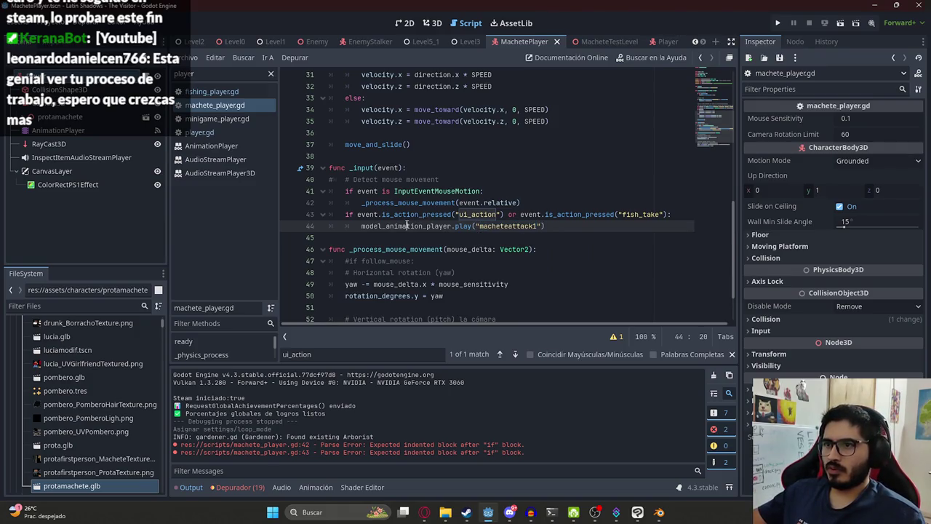
double_click(406, 226)
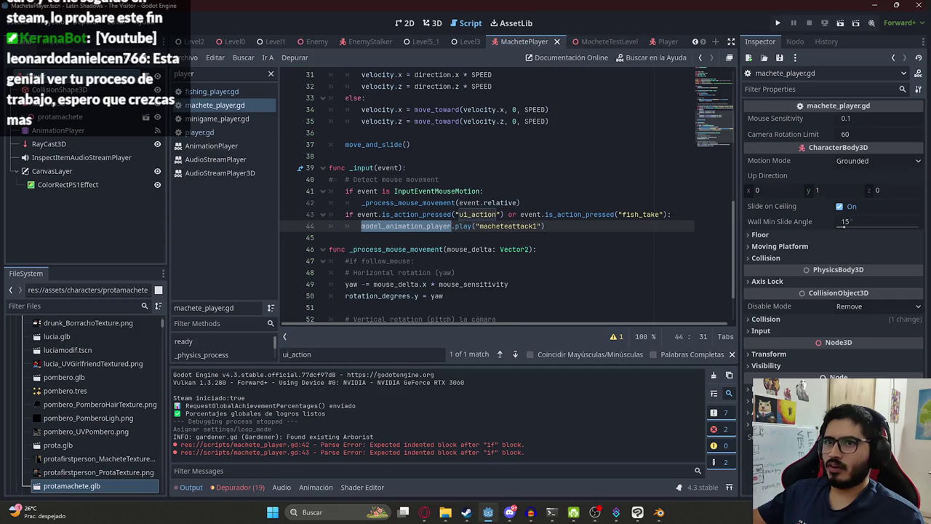
Select the protamachete AnimationPlayer and show its signals in the Node panel.
left_click(39, 117)
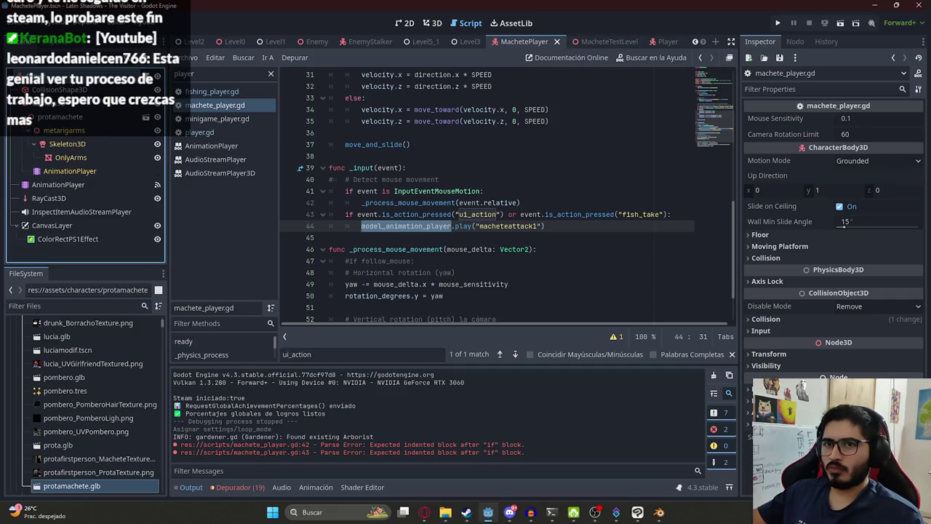
left_click(70, 171)
left_click(791, 42)
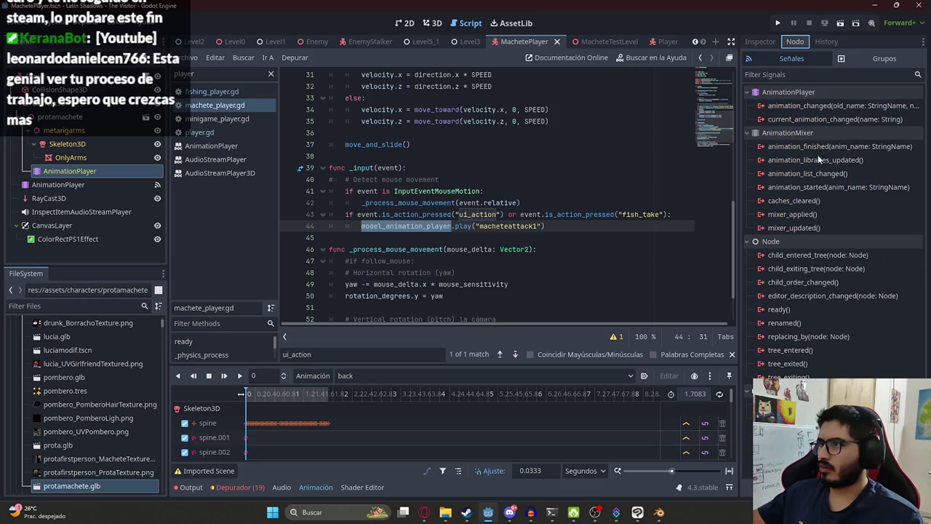
Connect animation_finished to a new handler and clear its placeholder body.
double_click(835, 146)
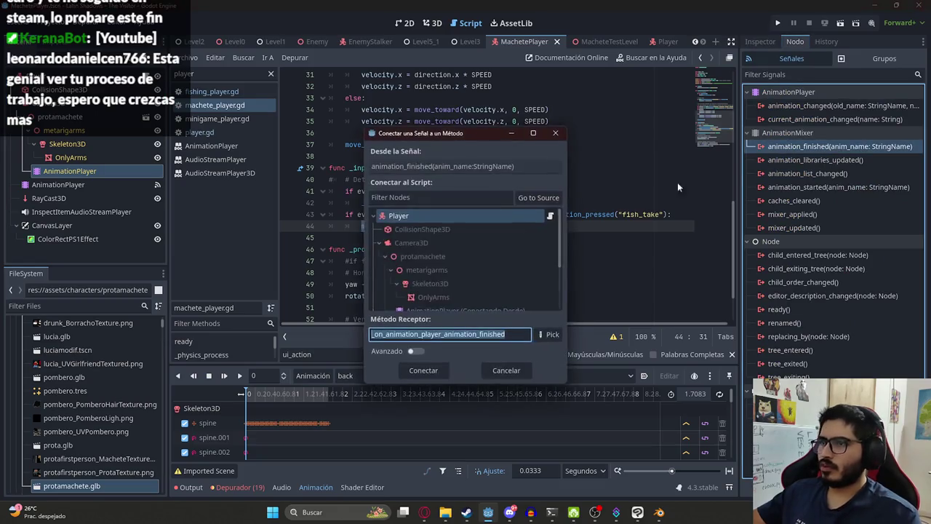
key("Return")
key("shift+End")
key("Delete")
scroll(550, 222, "up", 10)
scroll(550, 223, "down", 10)
scroll(429, 274, "up", 3)
type("macheteattack1")
Move the macheteidle play call from line 15 into the handler and save.
scroll(429, 275, "up", 13)
scroll(399, 218, "down", 6)
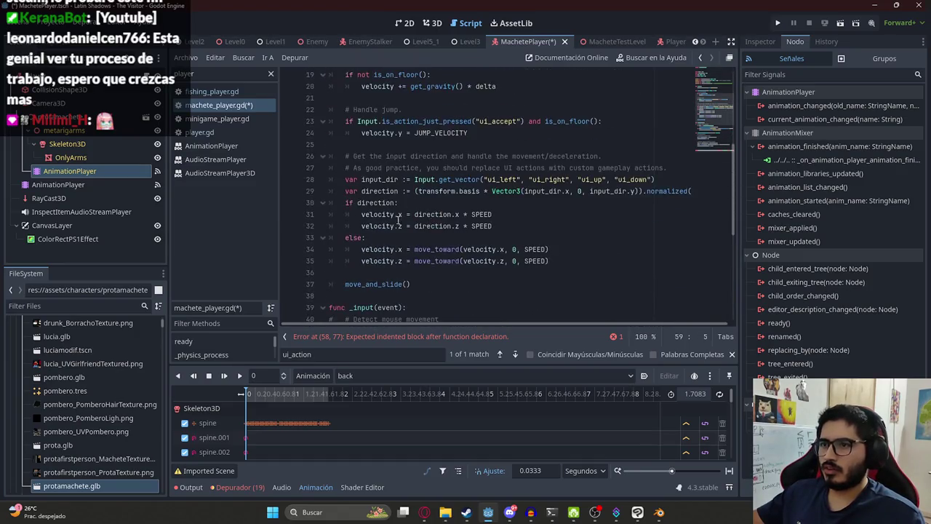
scroll(399, 218, "up", 6)
left_click_drag(550, 237, 348, 238)
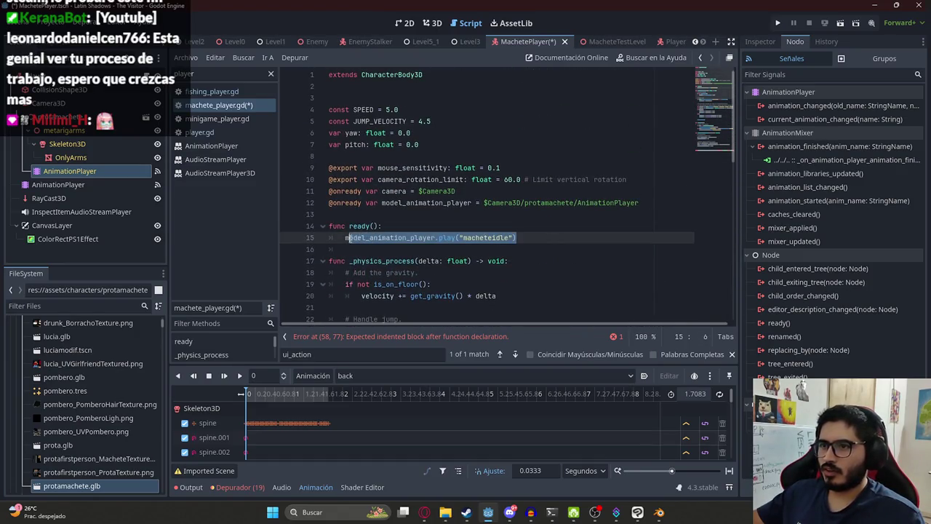
key("ctrl+x")
scroll(444, 277, "down", 13)
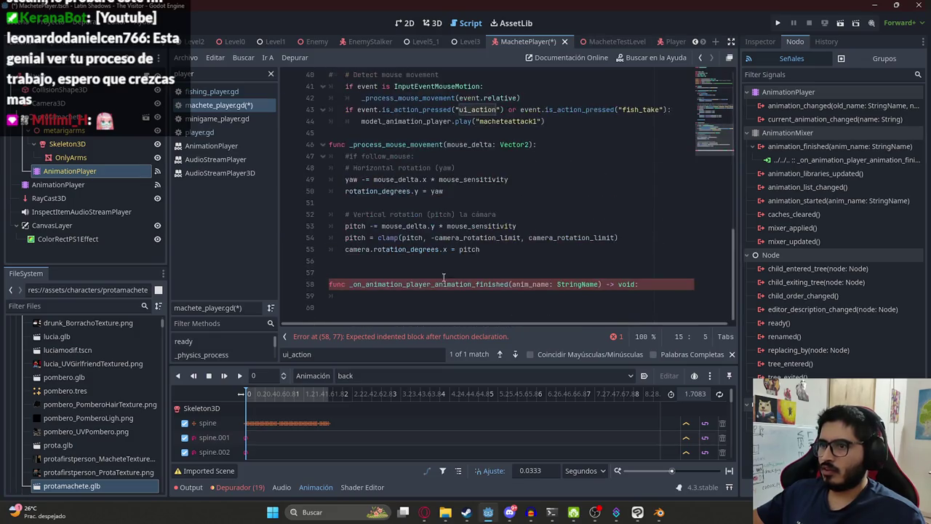
left_click(386, 295)
key("ctrl+v")
key("ctrl+s")
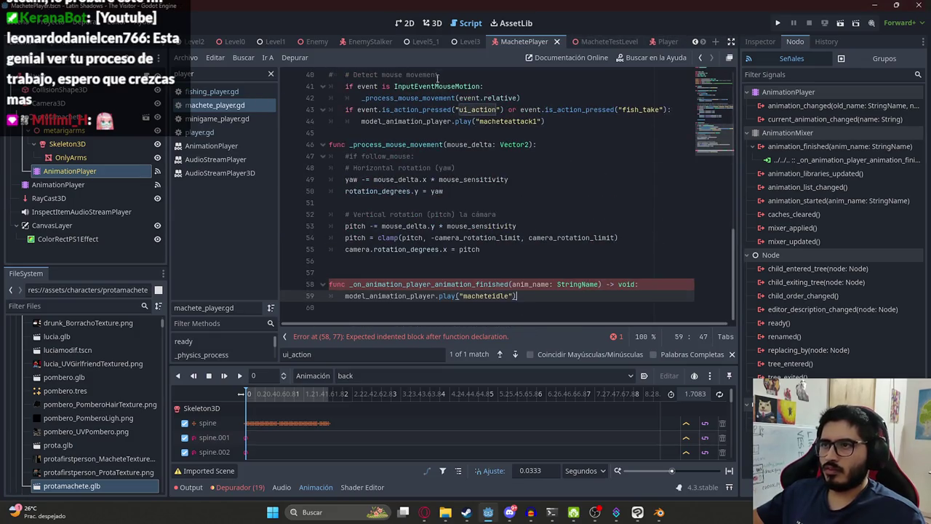
Switch to the MacheteTestLevel scene and pick an option from its tab menu.
left_click(597, 41)
right_click(598, 42)
left_click(637, 125)
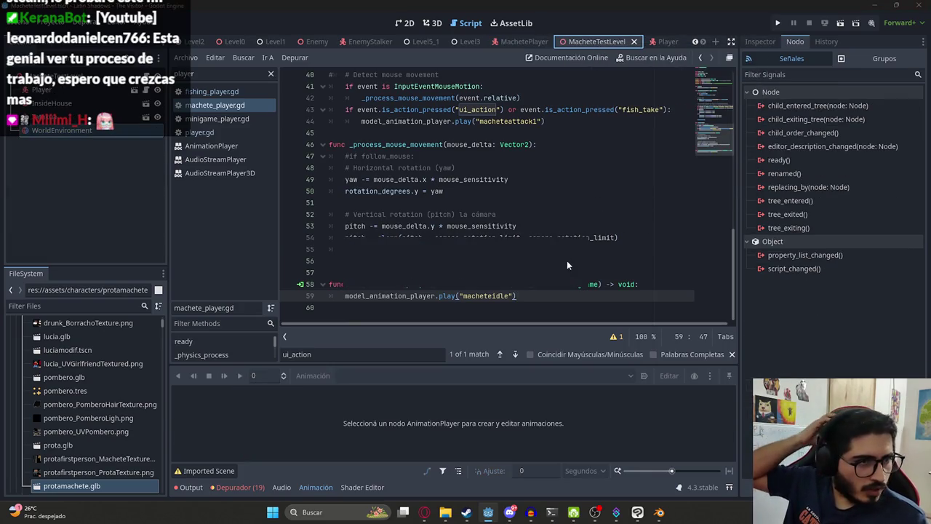
Play MacheteTestLevel, walk around the backyard swinging the machete six times, then stop the game.
key("F6")
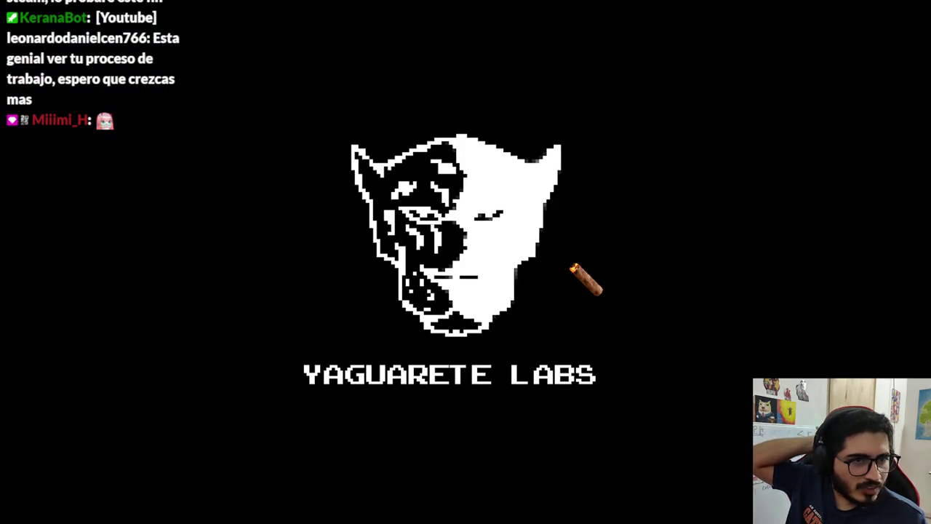
key("s")
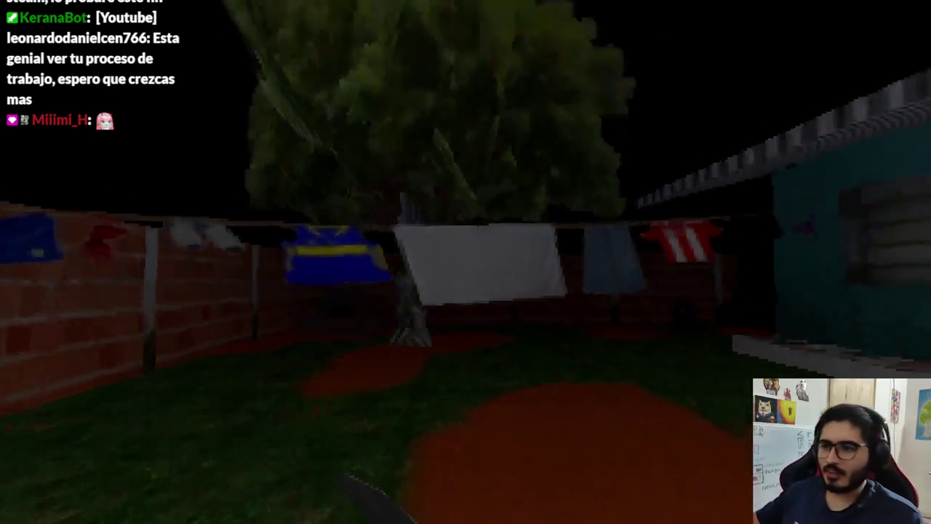
left_click(465, 262)
left_click(465, 262)
key("w")
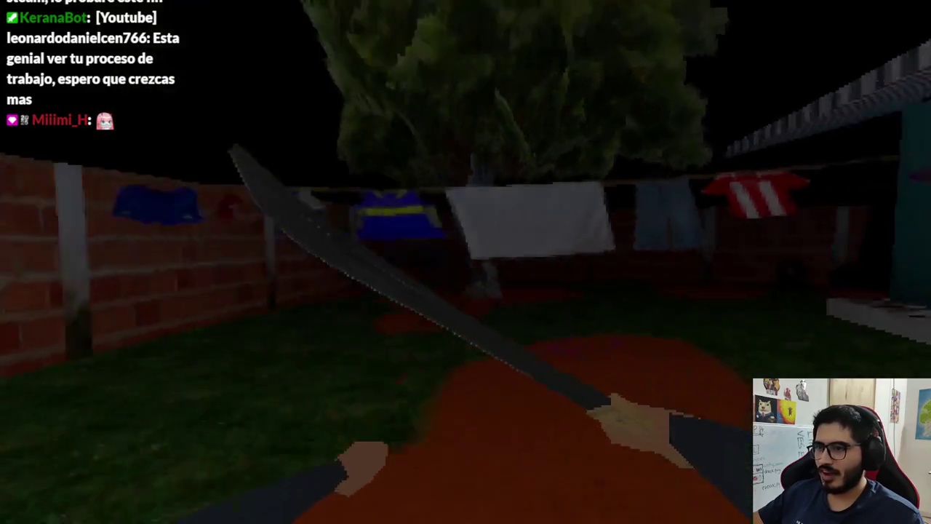
left_click(465, 262)
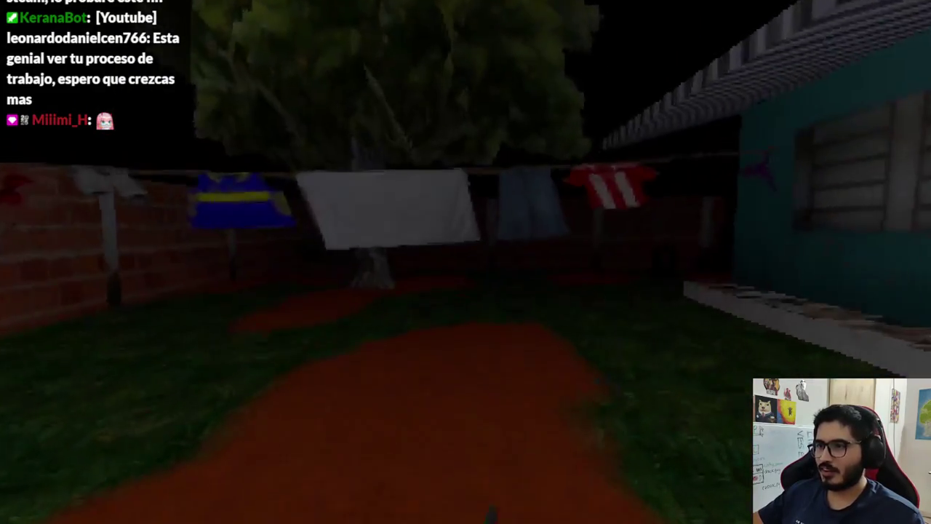
left_click(465, 262)
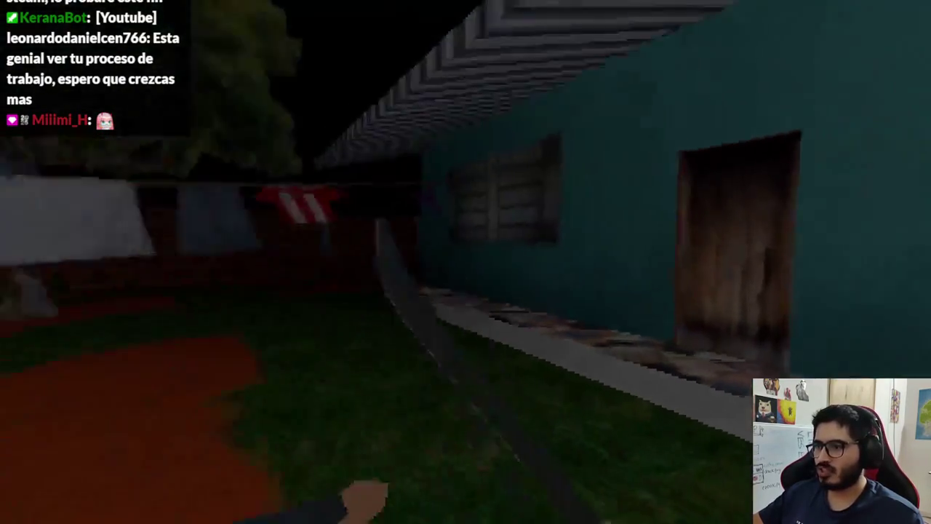
left_click(466, 261)
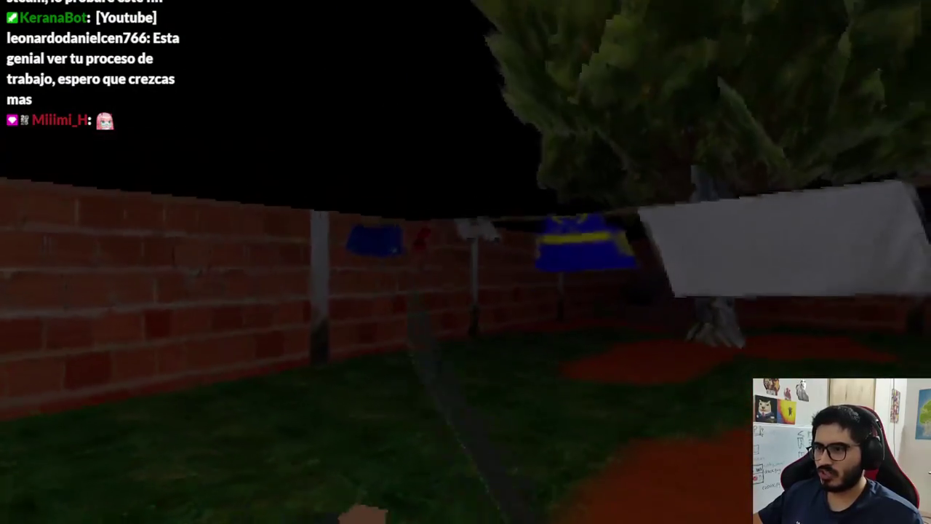
left_click(465, 262)
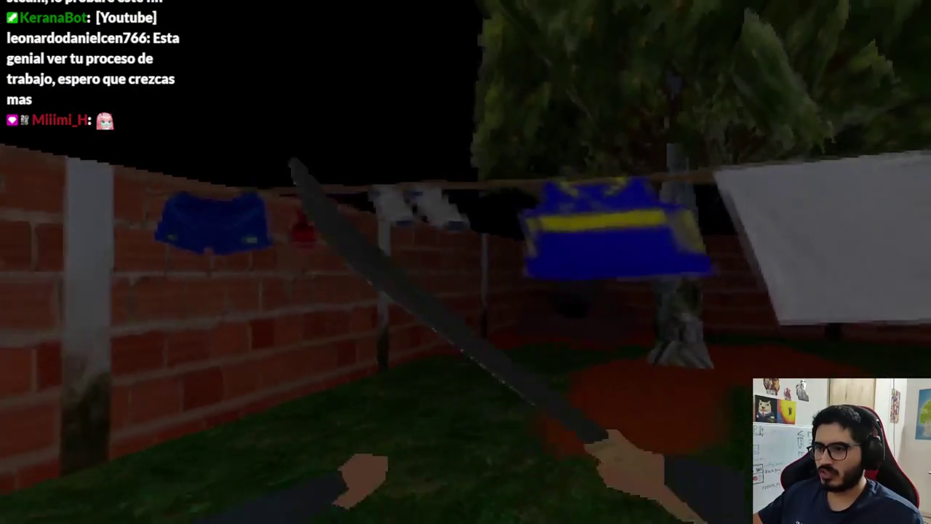
key("F8")
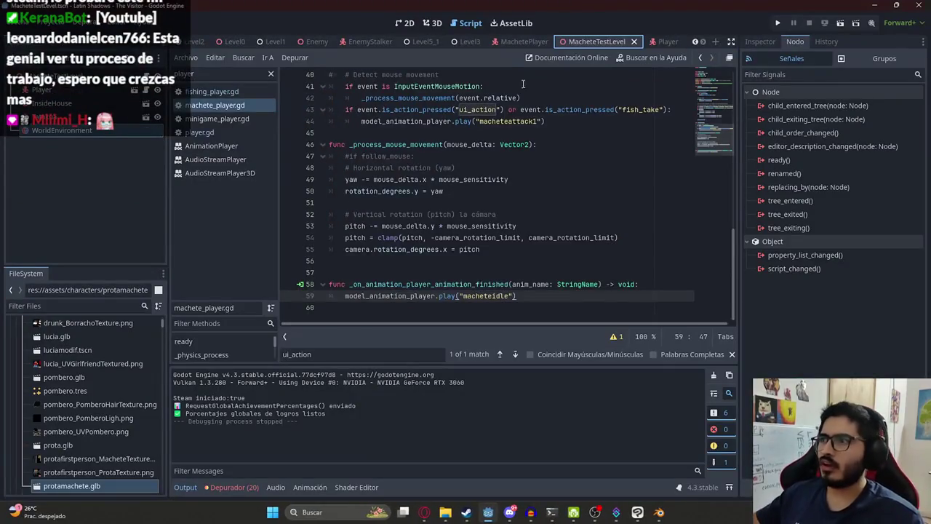
scroll(408, 218, "up", 12)
left_click(384, 179)
double_click(384, 202)
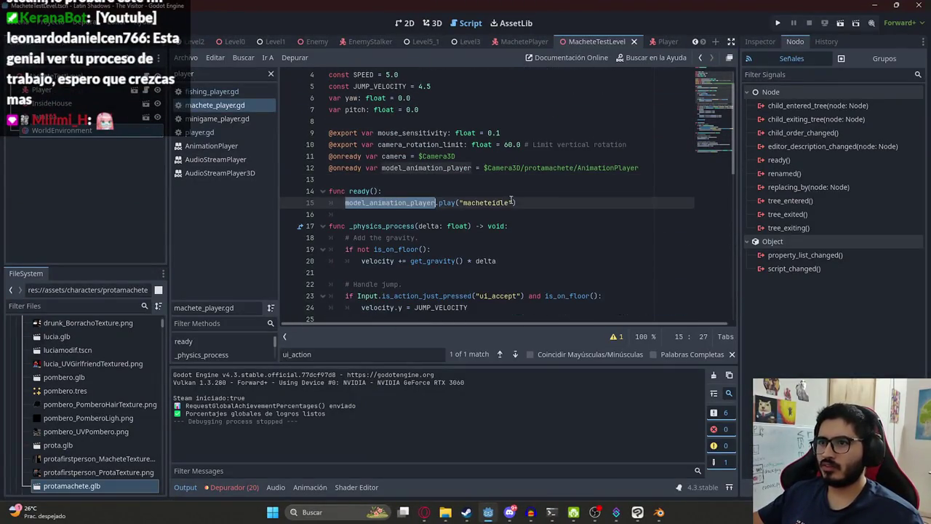
double_click(487, 203)
left_click_drag(550, 199, 347, 203)
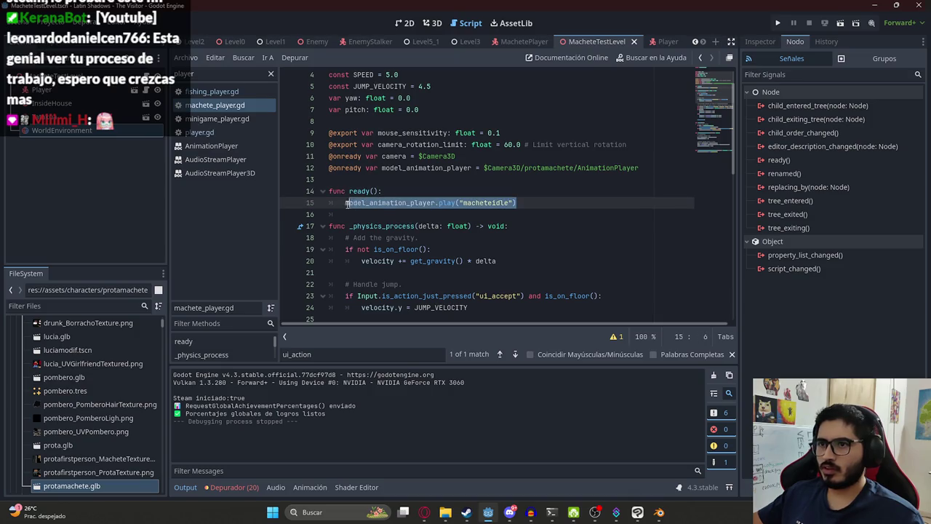
right_click(600, 42)
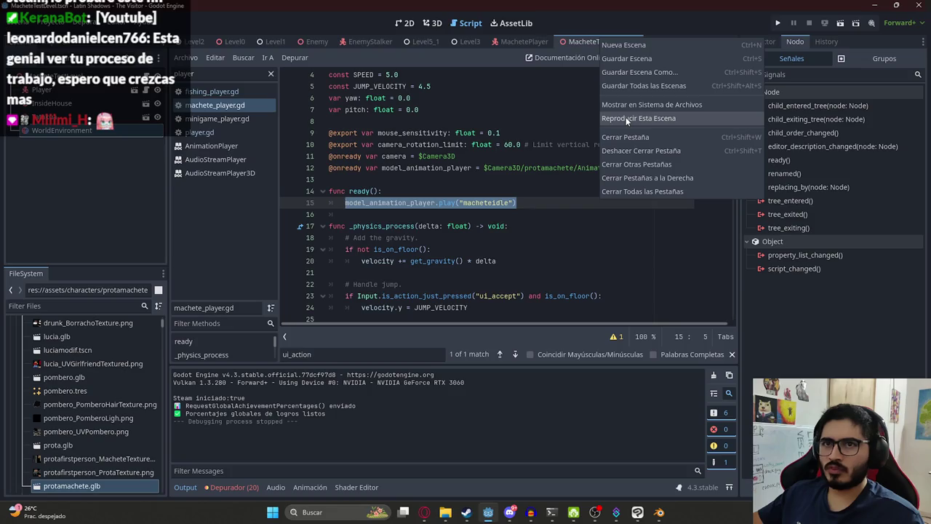
left_click(463, 158, "shift")
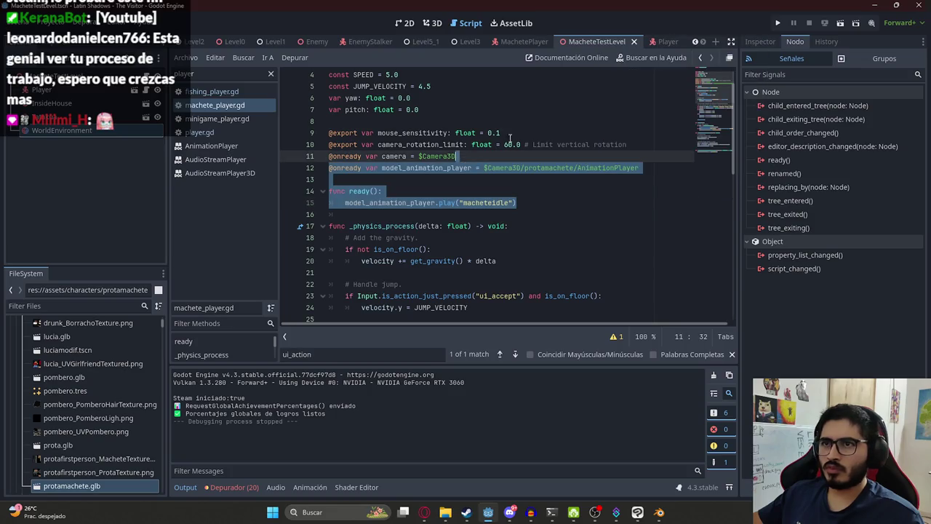
right_click(597, 40)
left_click(464, 200)
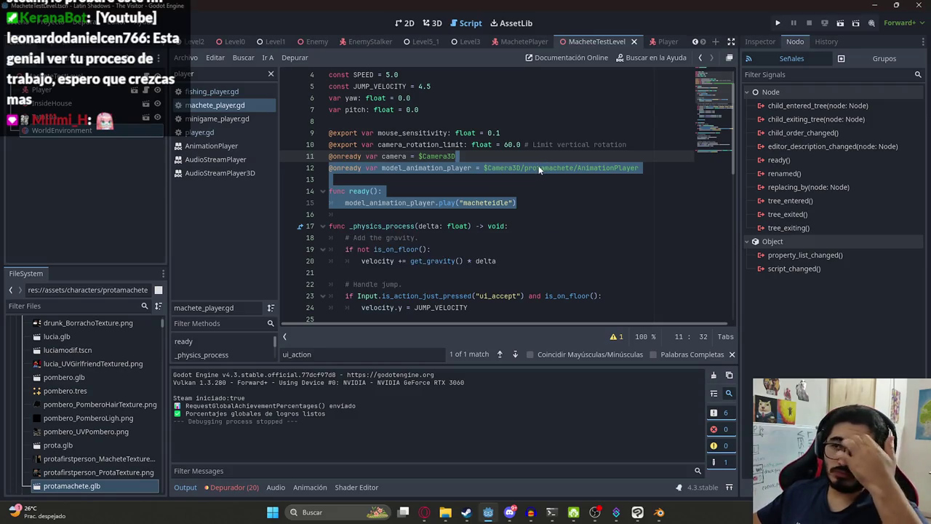
key("F6")
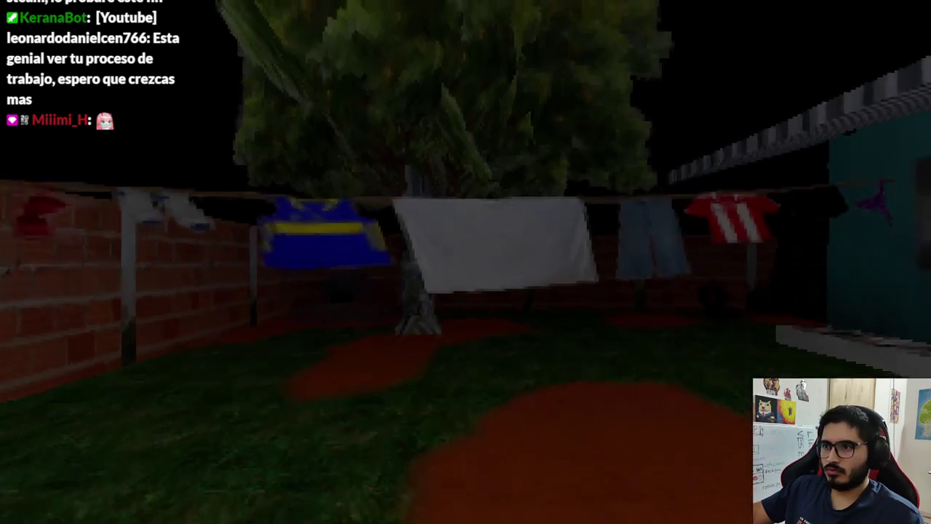
left_click(465, 262)
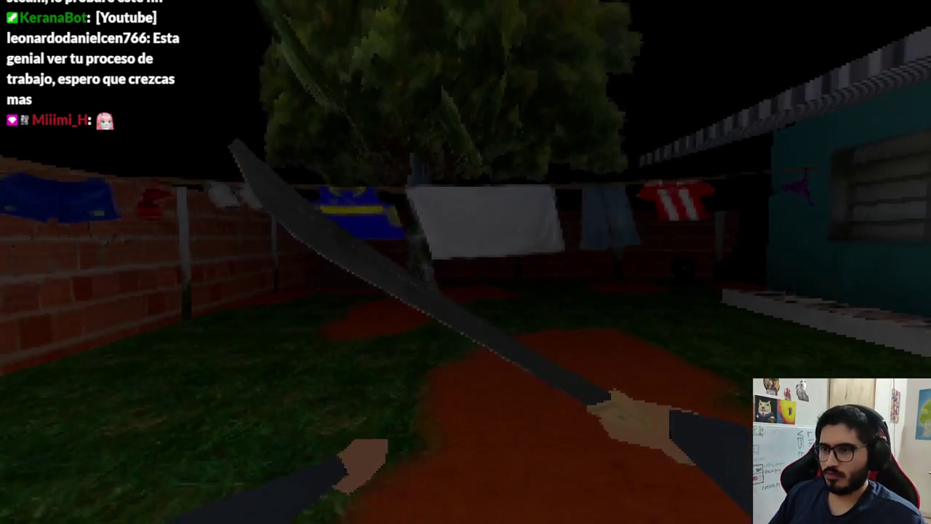
key("F8")
left_click_drag(541, 202, 343, 203)
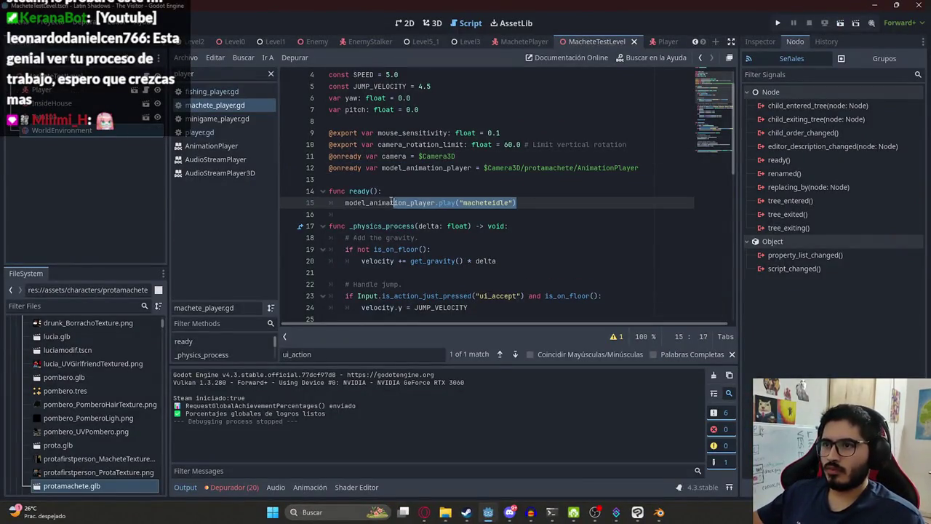
right_click(580, 37)
left_click(615, 115)
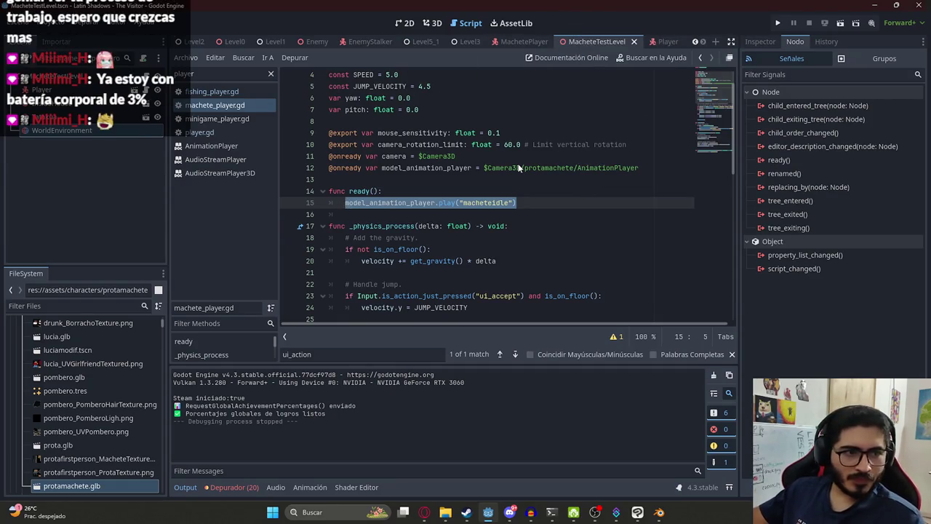
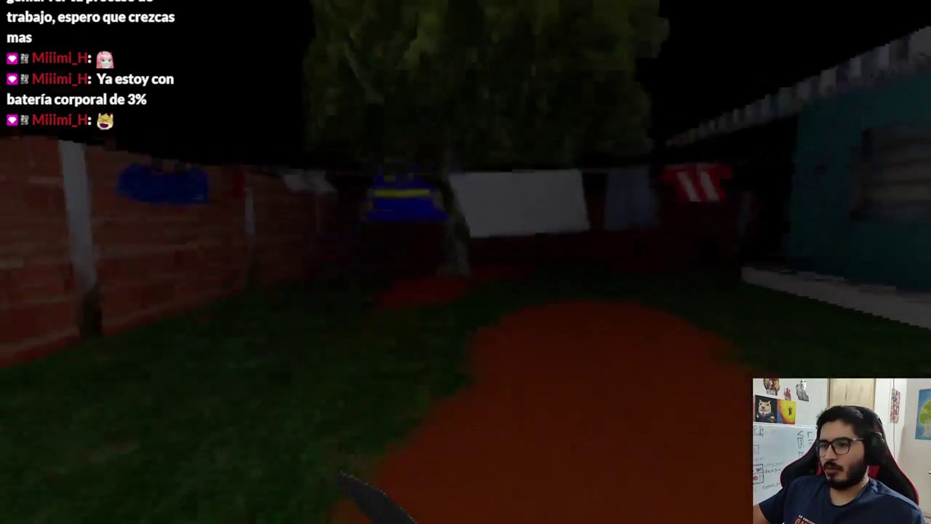
Stop the game and delete the macheteidle play call from _ready.
key("F8")
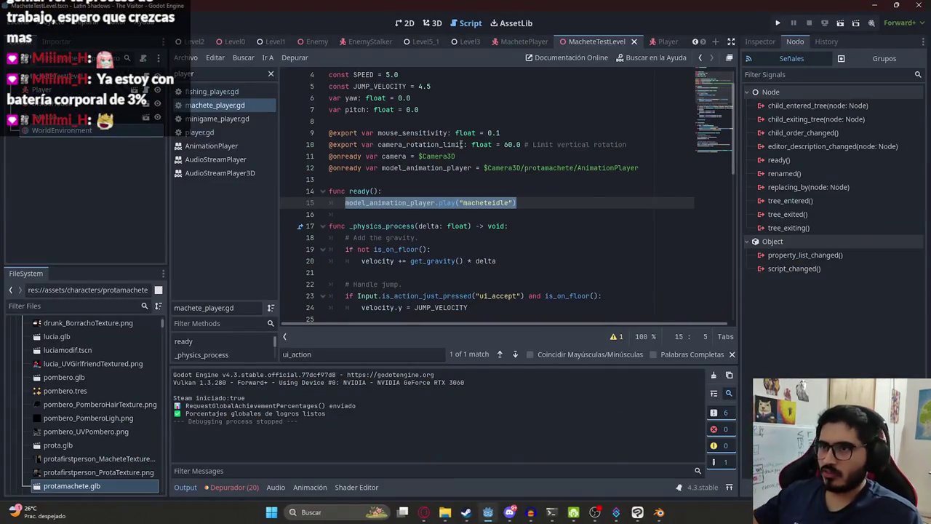
key("BackSpace")
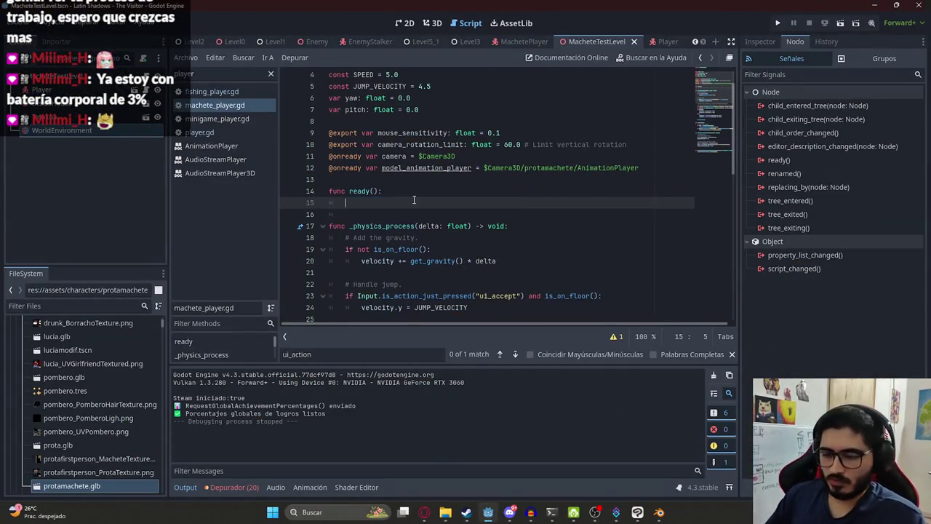
type("pass")
scroll(413, 200, "down", 12)
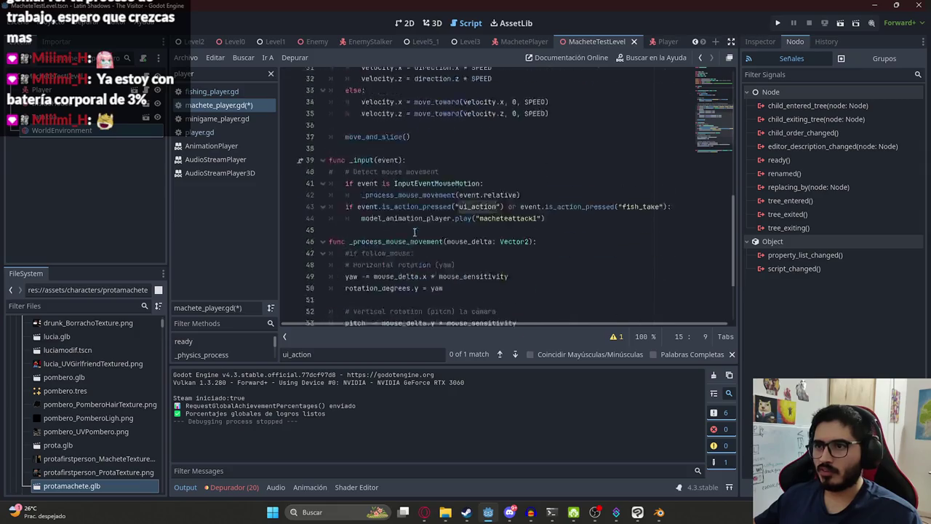
scroll(416, 244, "up", 13)
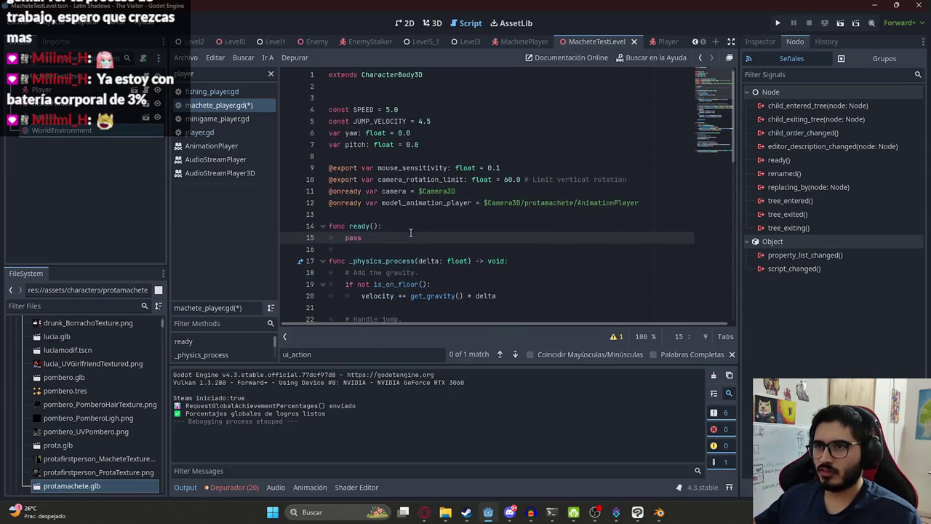
scroll(411, 231, "down", 13)
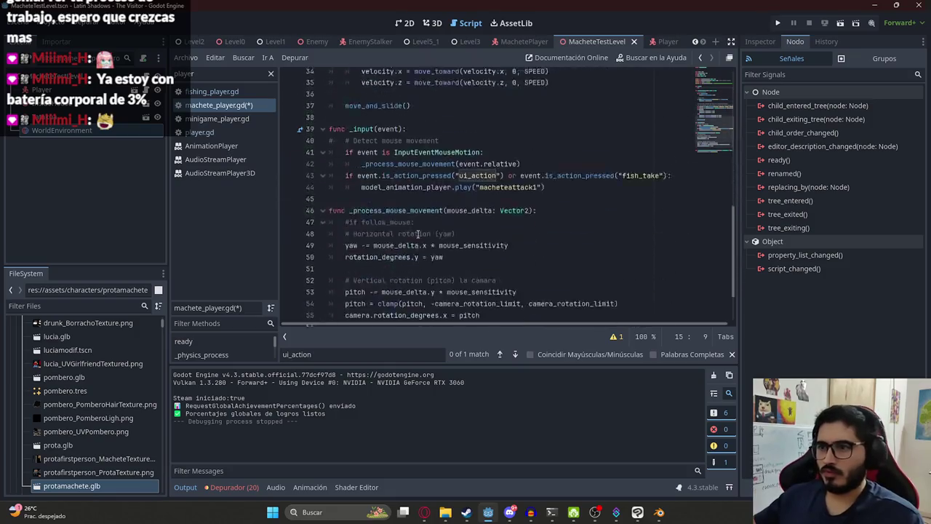
Add a _process function at the script's end containing the pasted macheteidle play call.
left_click(392, 312)
key("Return")
type("func ")
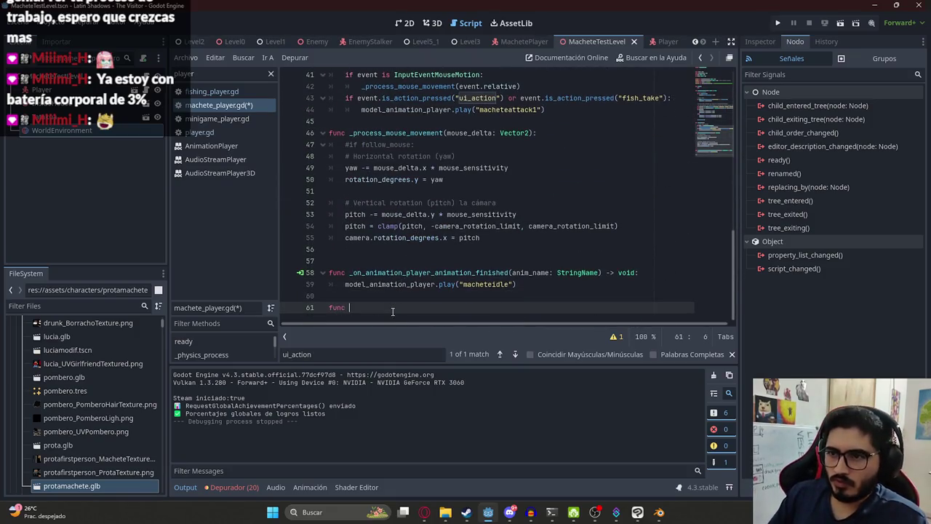
type("_proce")
key("Return")
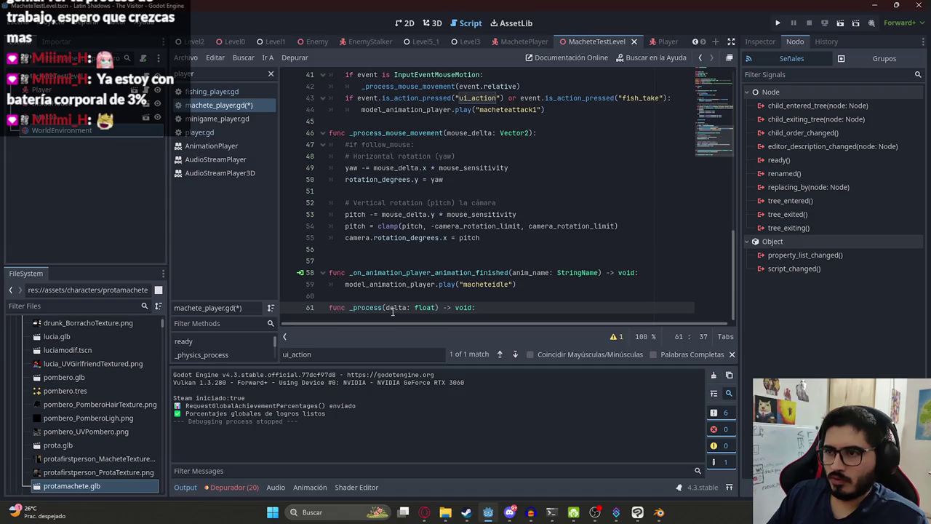
key("Return")
type("model_animation_player.play(\"macheteidle\")")
Wrap the play call in 'if !model_animation_player.is_playing():' with proper indentation.
left_click(490, 296)
key("Return")
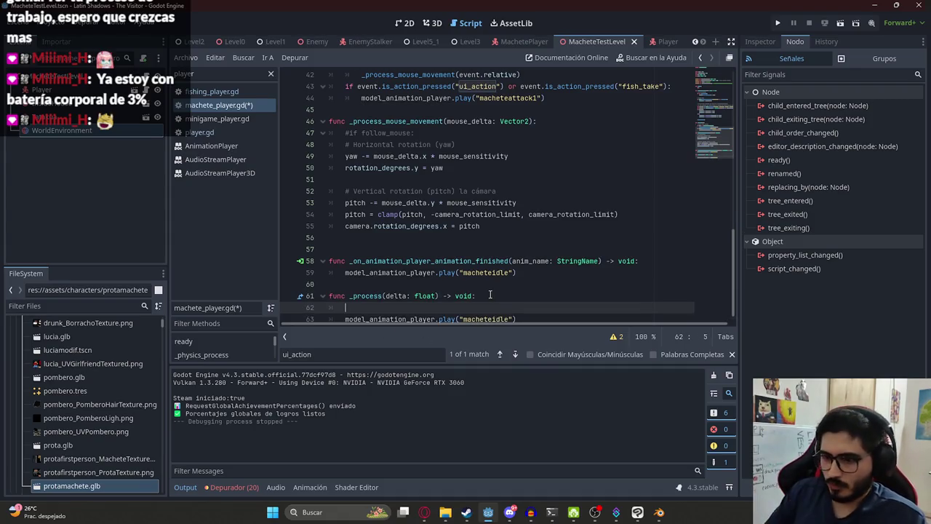
type("if")
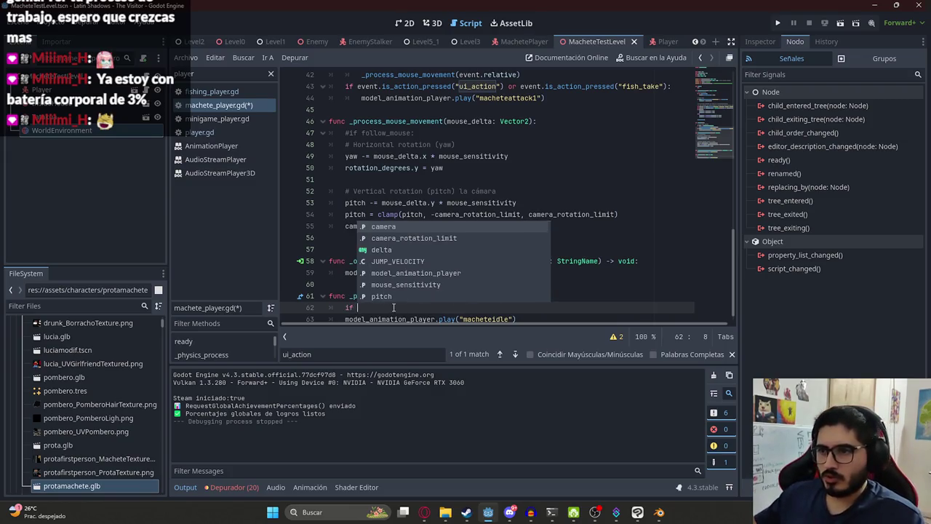
scroll(393, 307, "down", 1)
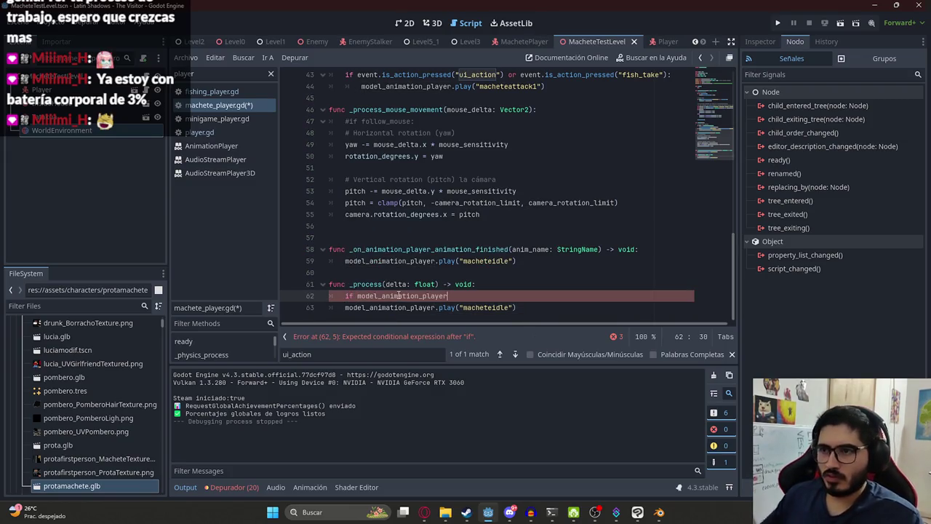
type(".playin")
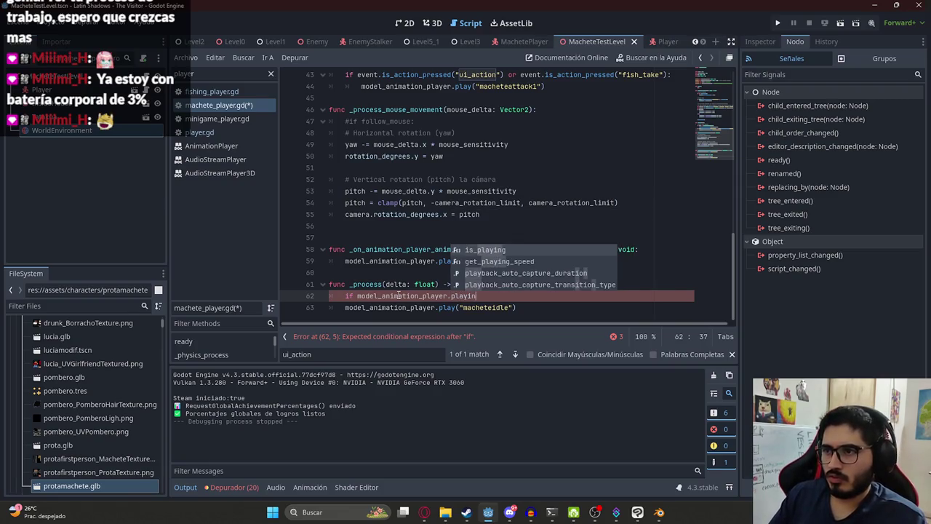
key("Return")
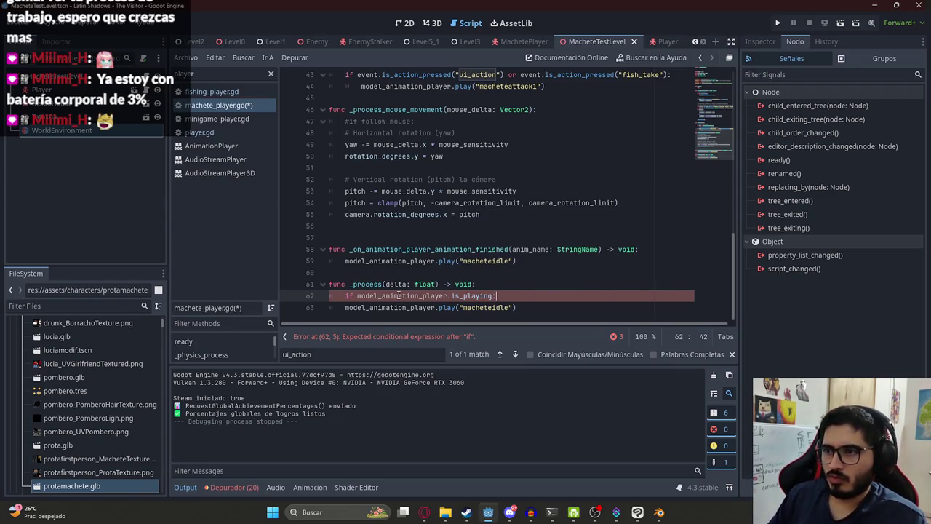
left_click(402, 306)
key("Home")
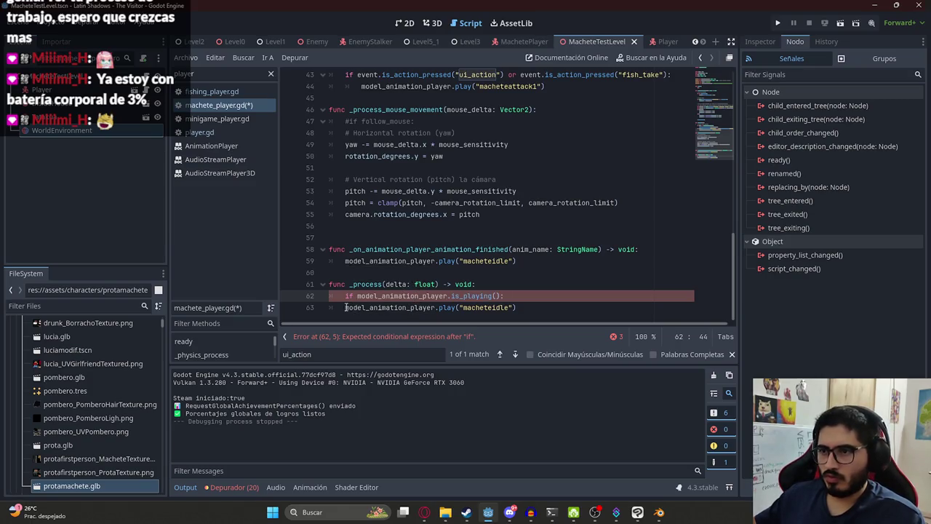
key("Tab")
left_click(360, 299)
type("!")
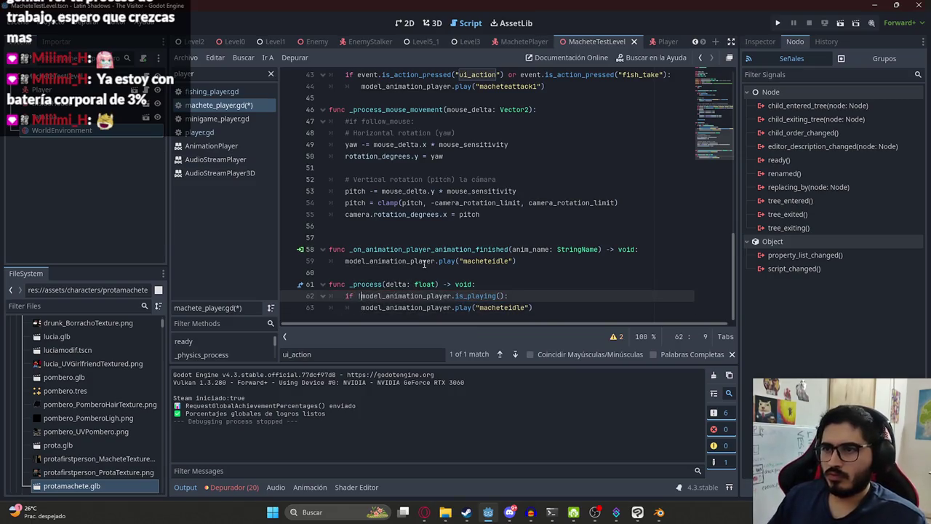
Check the is_playing documentation, restore the is_playing condition, and return to MacheteTestLevel.
left_click(476, 296, "ctrl")
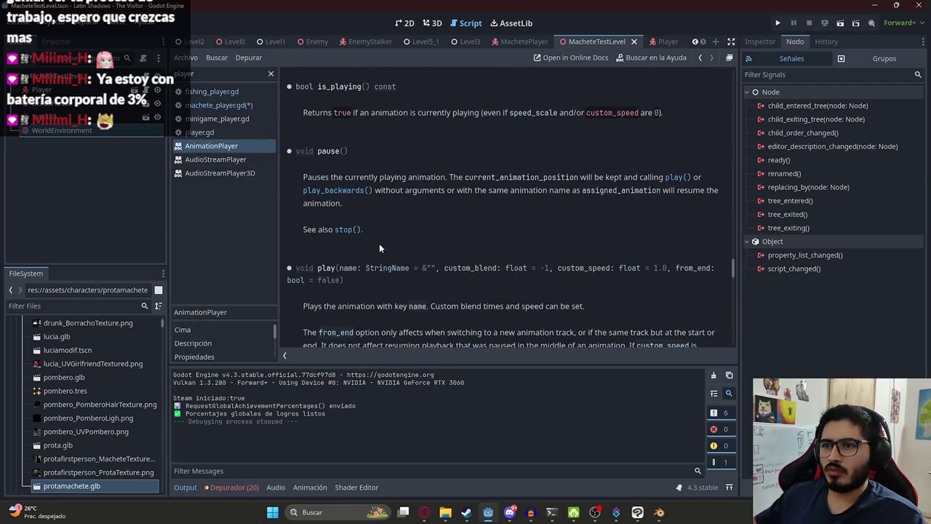
scroll(379, 248, "down", 10)
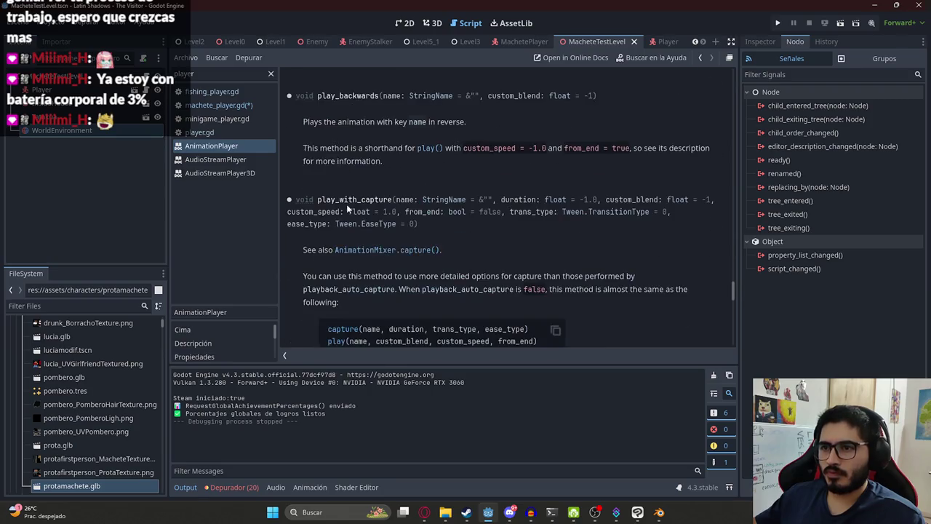
left_click(520, 41)
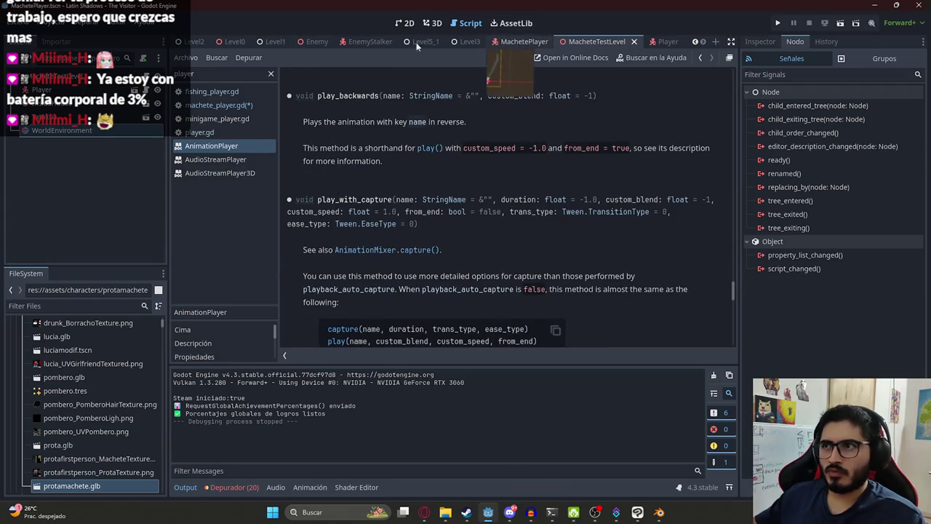
double_click(502, 320)
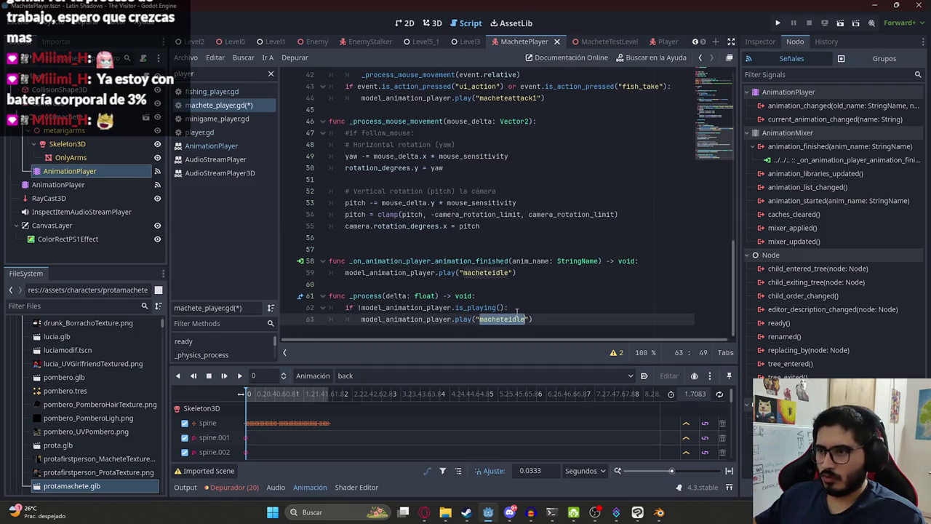
left_click(501, 307)
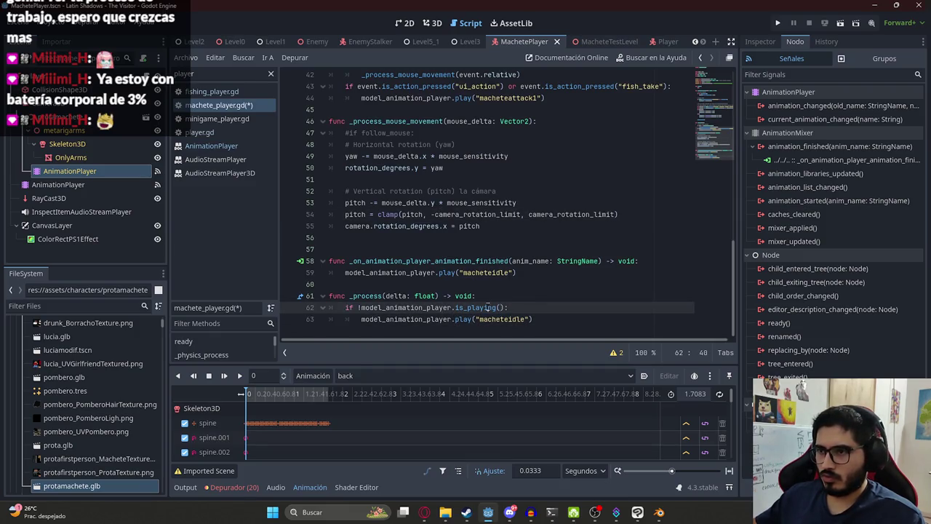
type("playing")
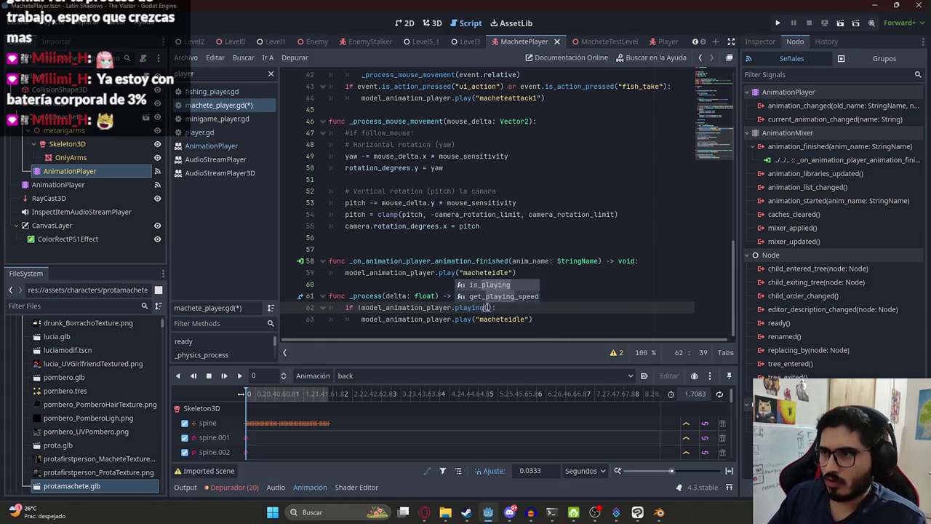
key("Return")
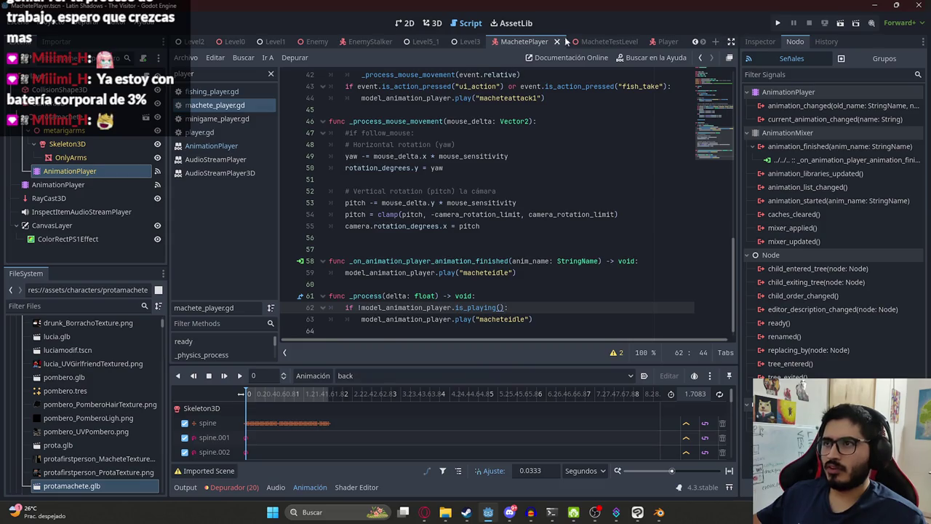
left_click(600, 42)
right_click(595, 42)
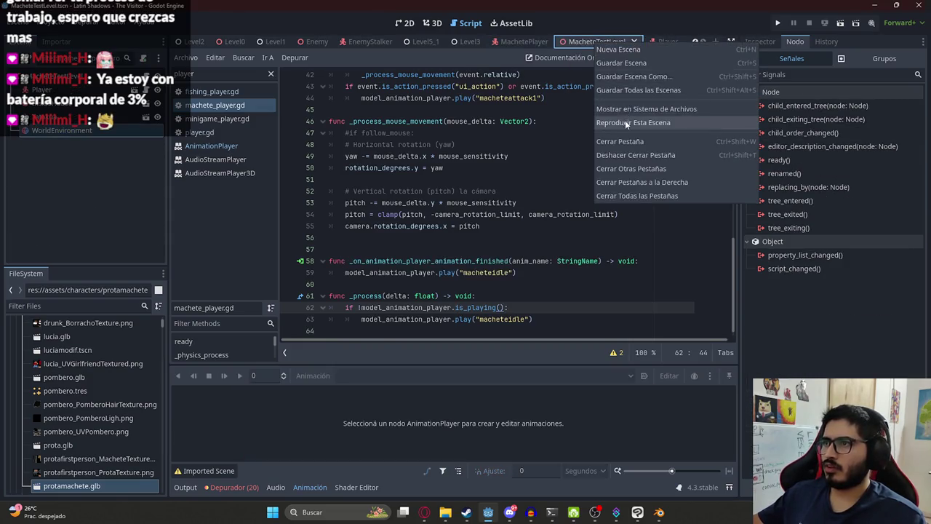
Run and save MacheteTestLevel, swing the machete seven times, walk forward, then stop the game.
left_click(561, 143)
key("ctrl+s")
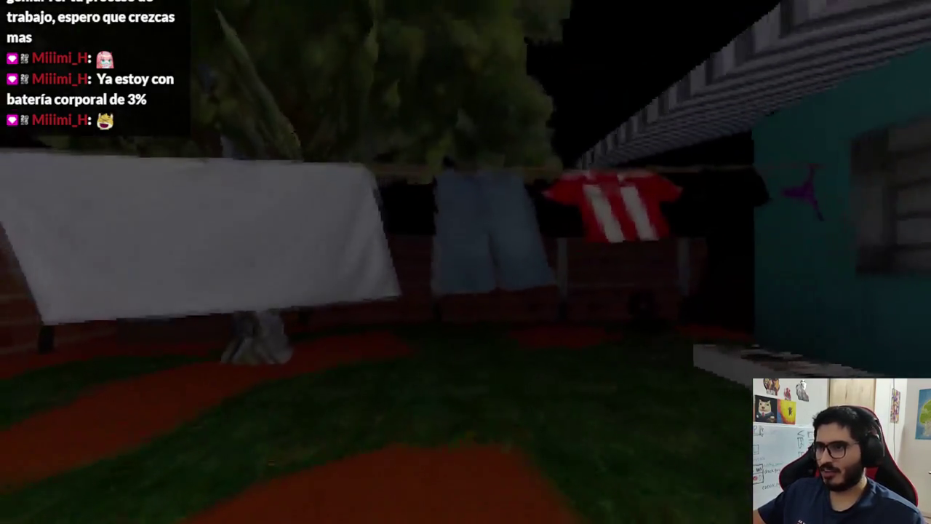
left_click(465, 262)
left_click(466, 261)
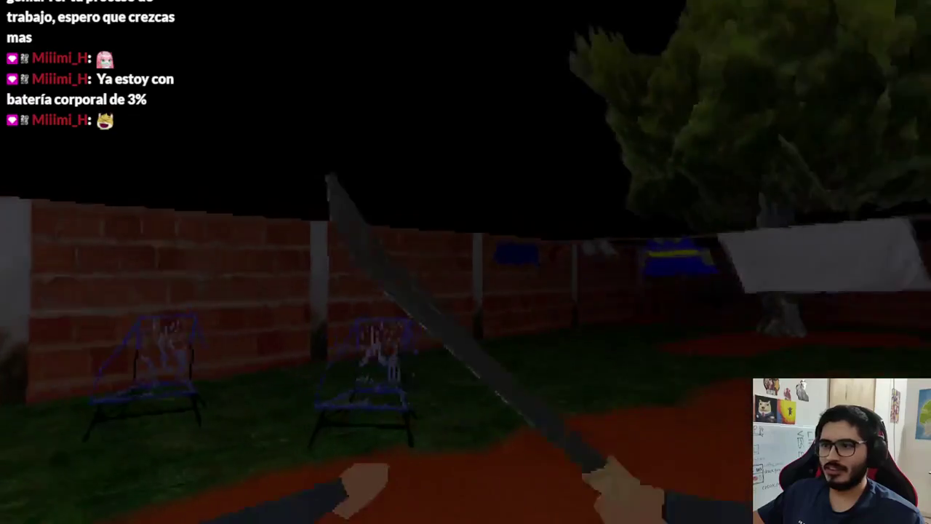
left_click(465, 262)
left_click(465, 261)
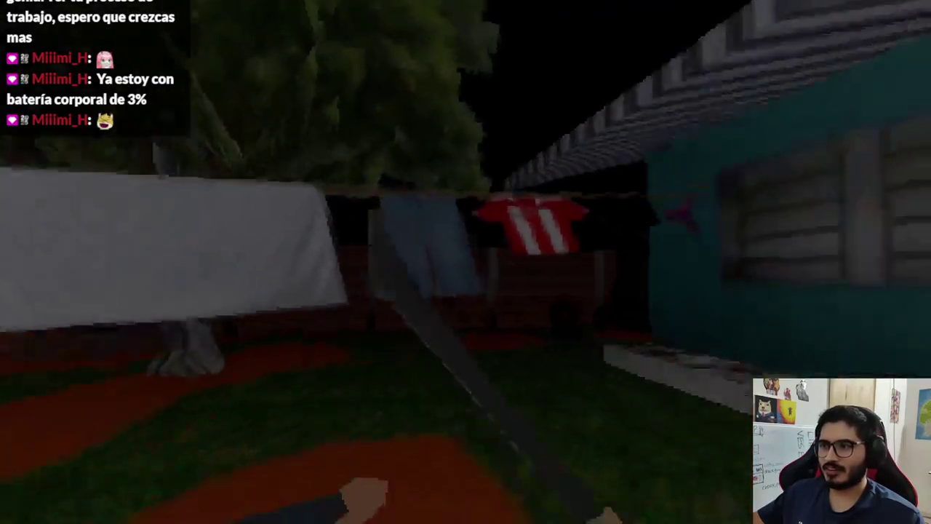
left_click(466, 261)
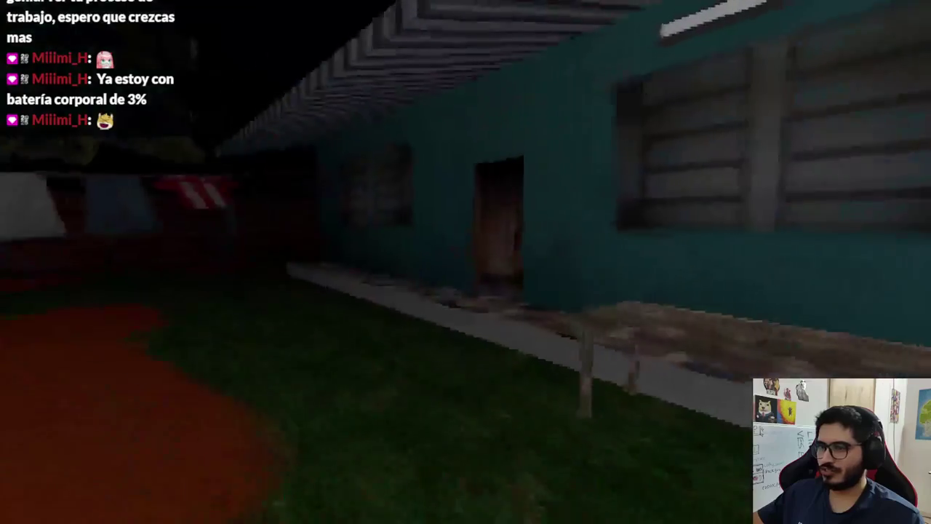
left_click(465, 262)
left_click(466, 262)
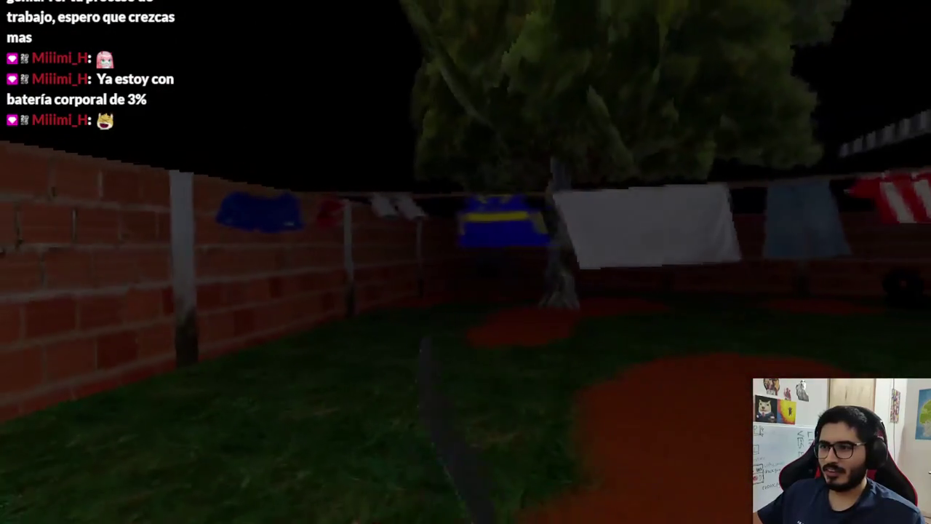
key("w")
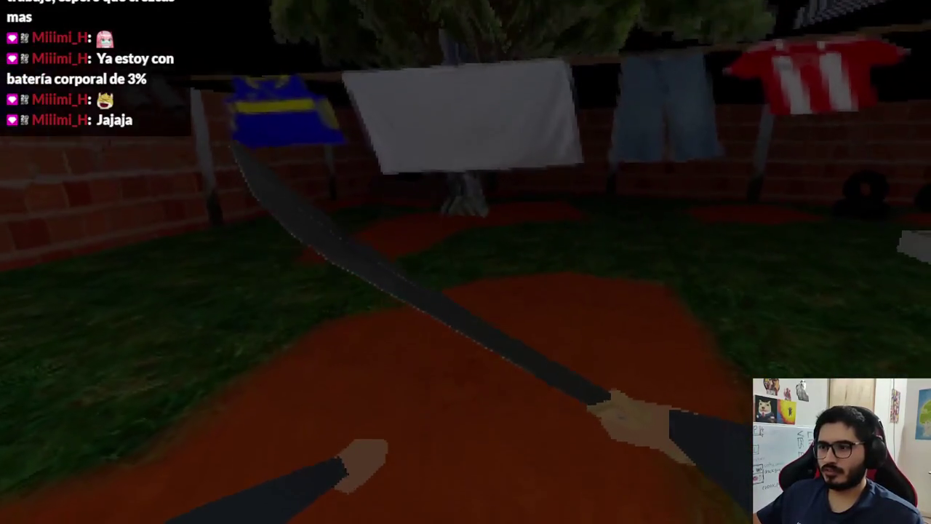
key("F8")
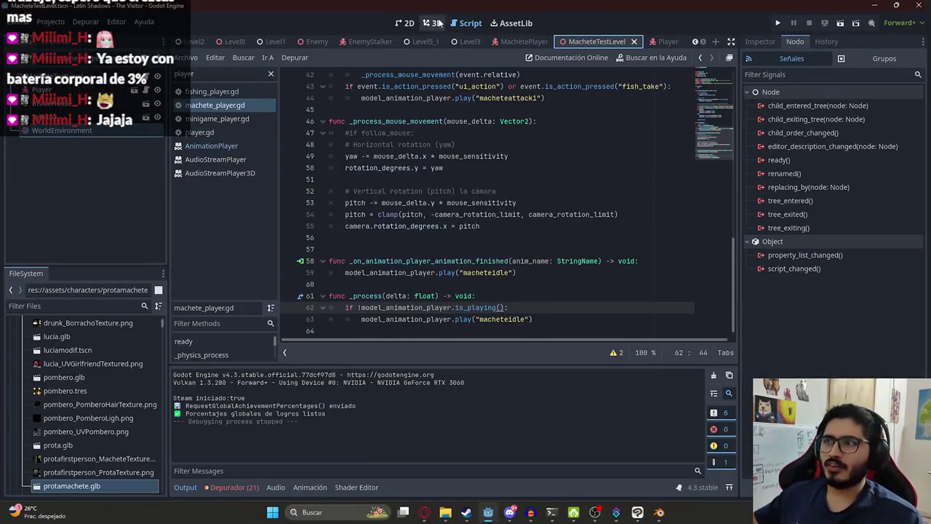
Clear the WorldEnvironment's Environment so the level shows lit.
left_click(433, 23)
scroll(431, 157, "down", 5)
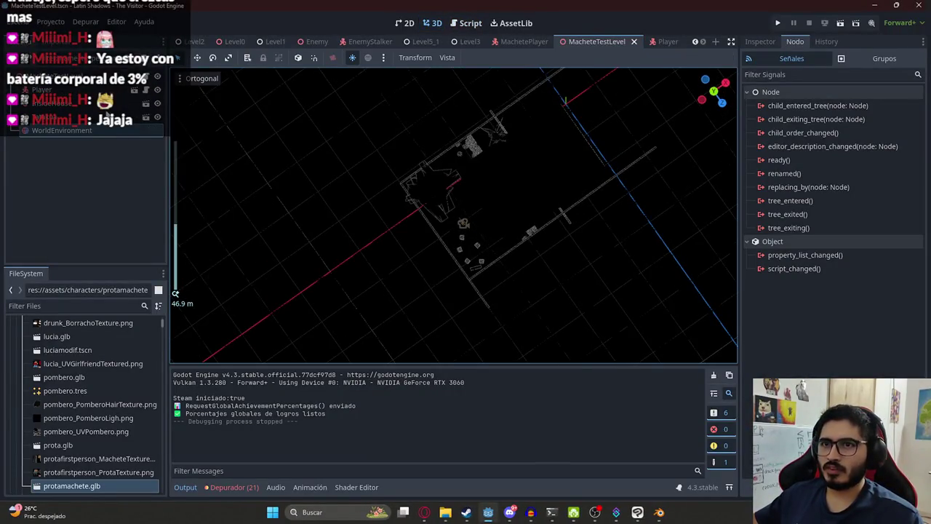
left_click(758, 42)
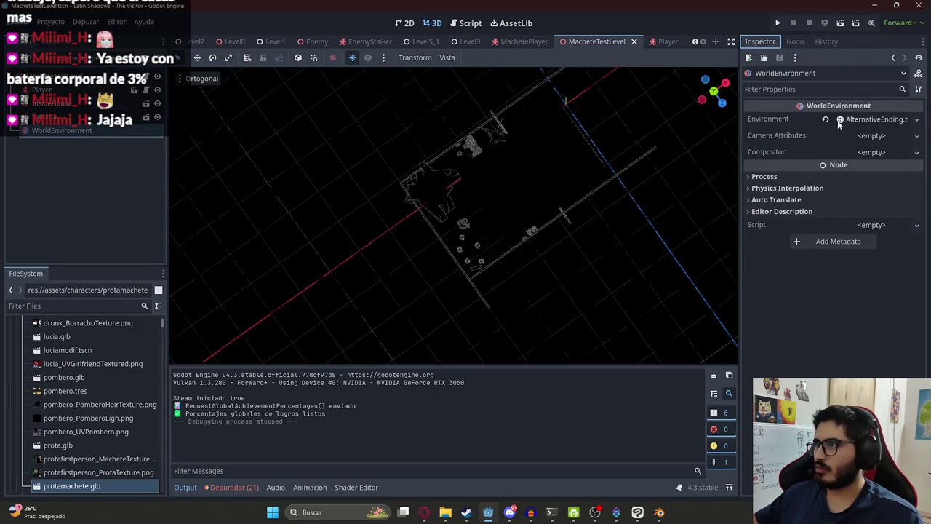
key("ctrl+z")
Add pombero.glb to the level at 0.17 scale on the dirt path and save.
left_click(79, 306)
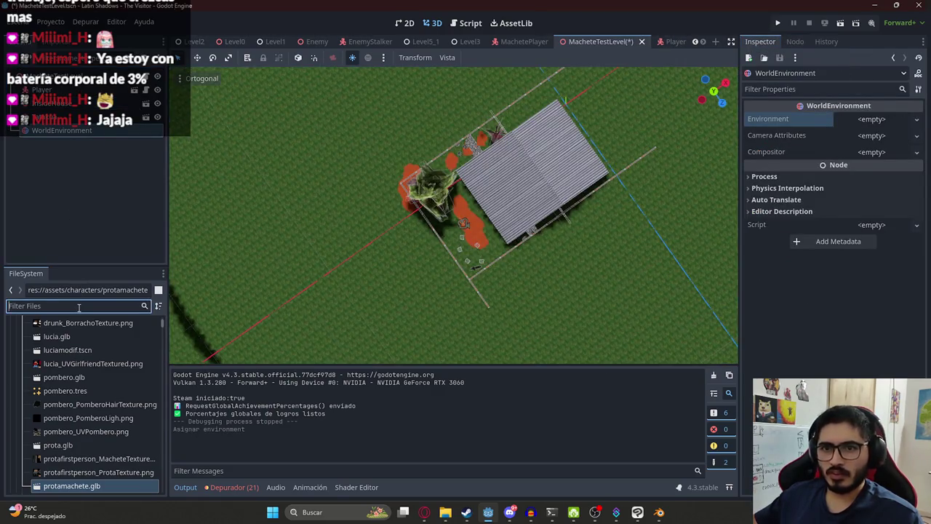
type("pombero")
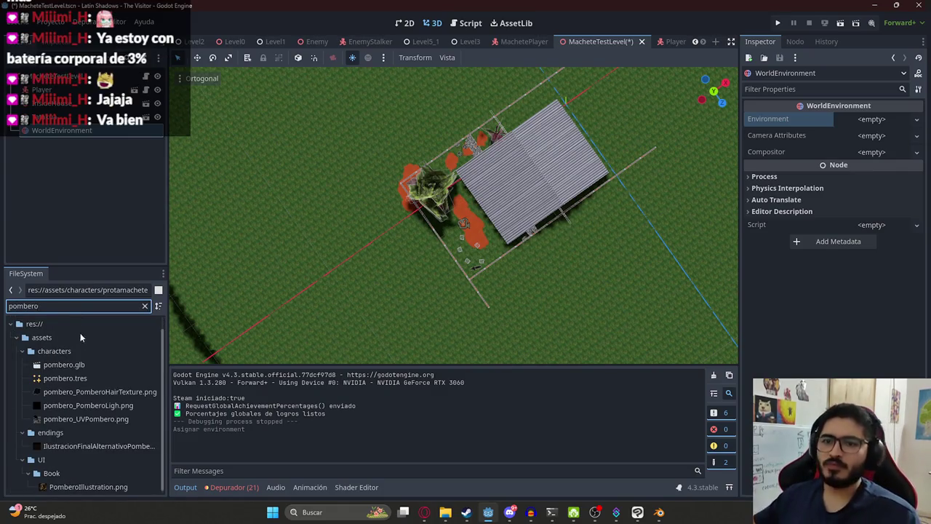
left_click_drag(96, 366, 480, 218)
key("f")
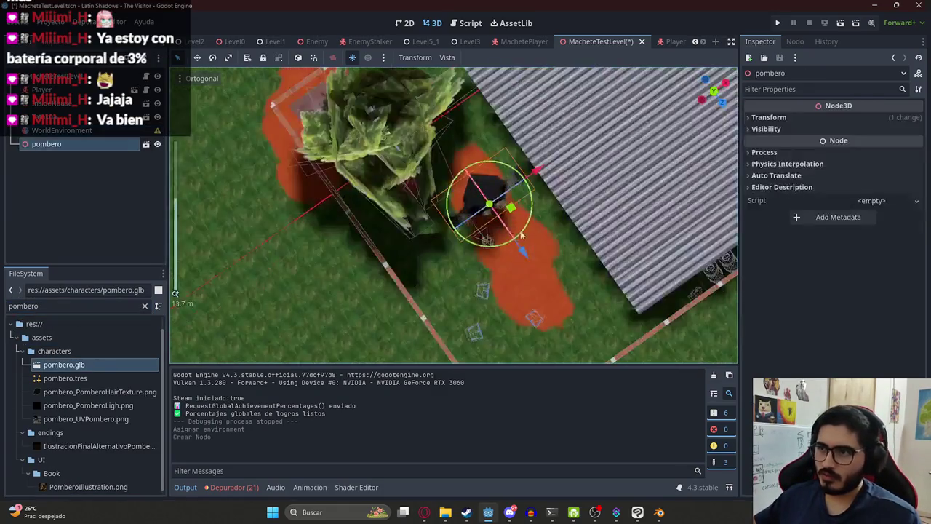
left_click(778, 120)
left_click(778, 202)
key("BackSpace")
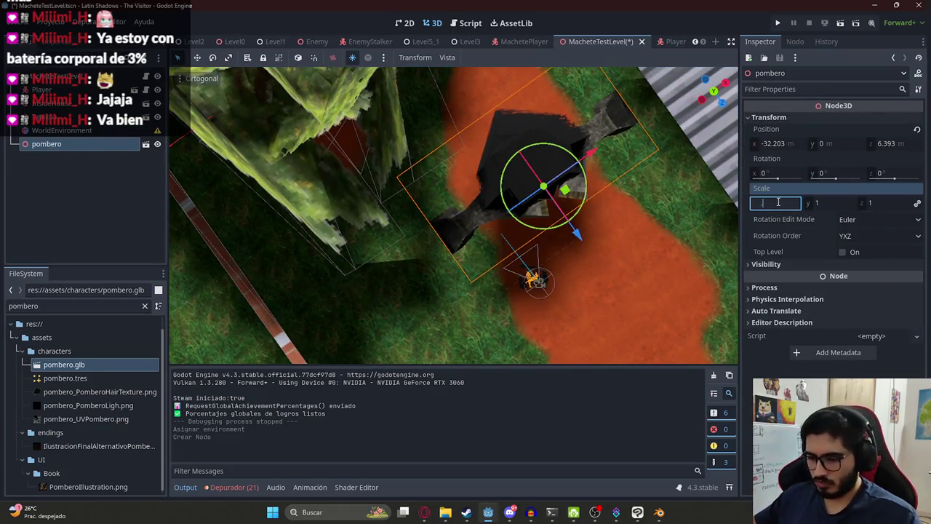
type("1.17")
key("Return")
left_click_drag(565, 248, 521, 181)
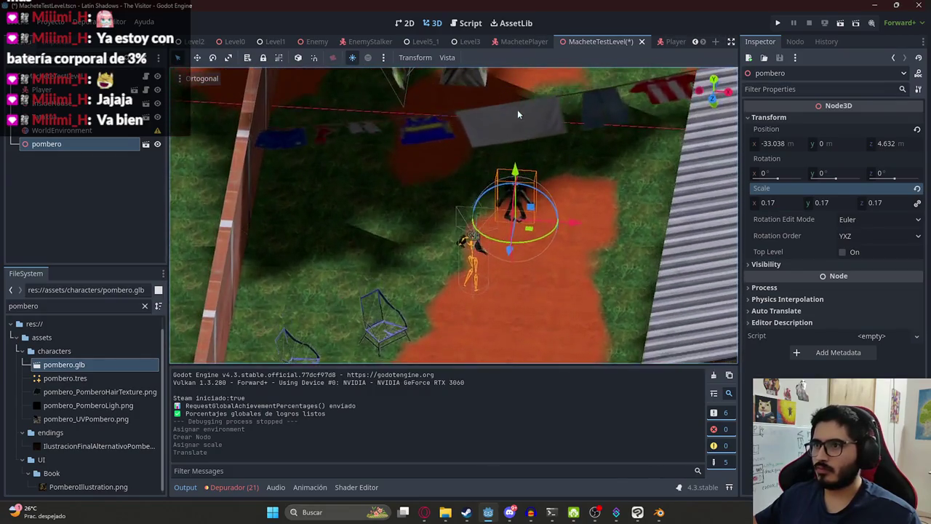
right_click(590, 40)
left_click(634, 119)
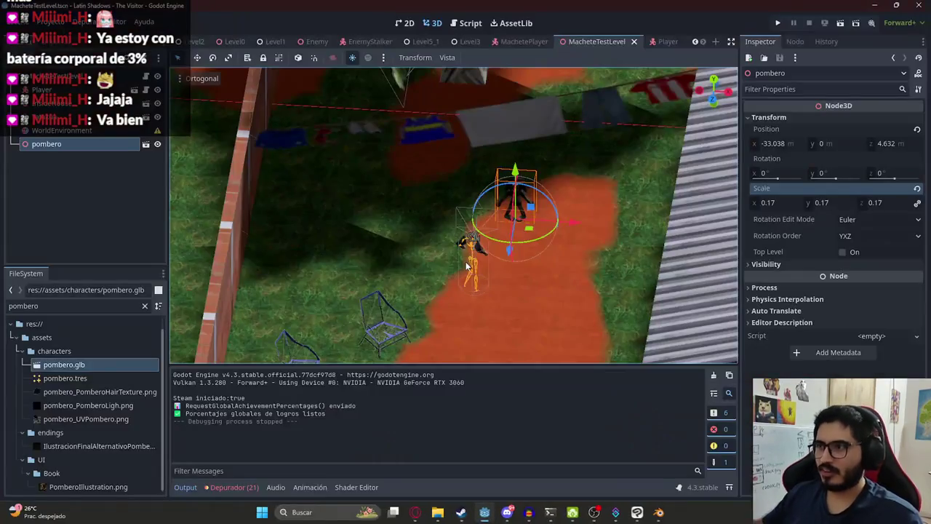
Change the pombero's scale to 0.2, save, and play the level.
left_click(785, 203)
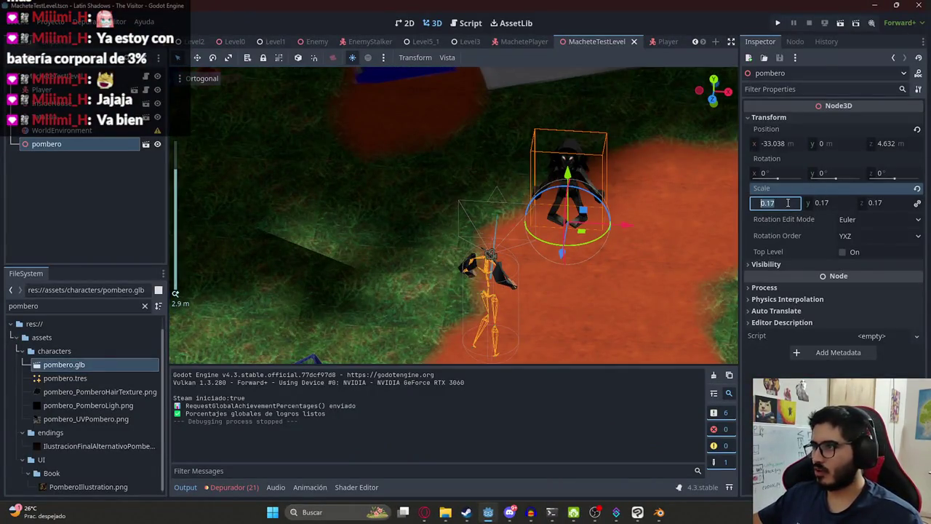
type("0.2")
key("Return")
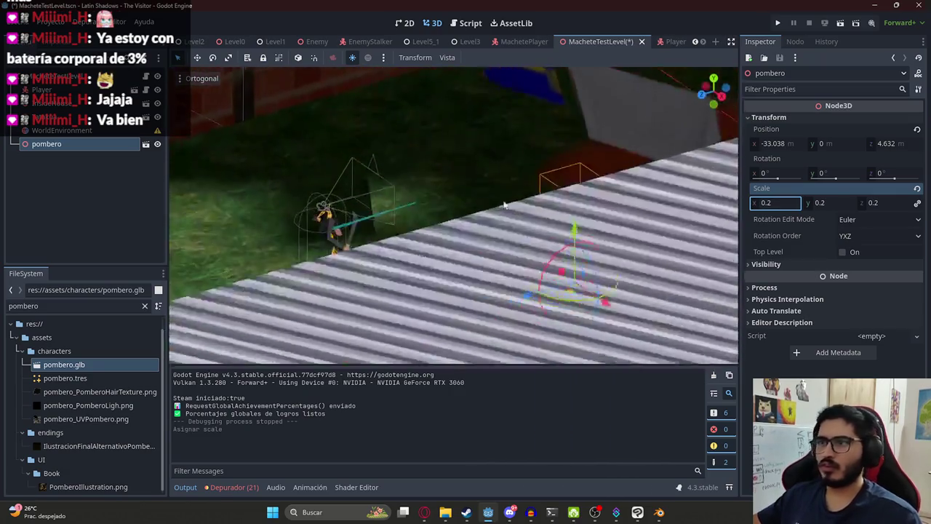
key("ctrl+s")
right_click(589, 47)
left_click(643, 129)
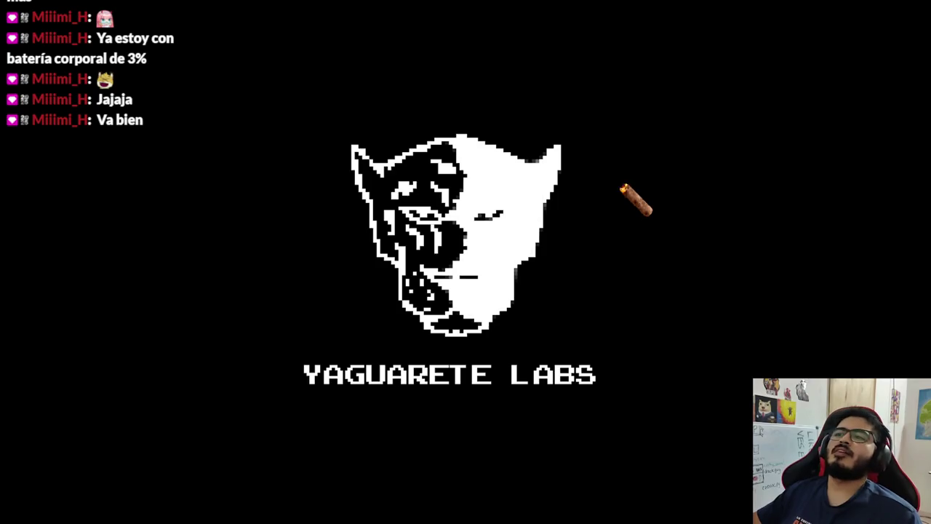
Skip the splash screen, back away from the approaching pombero, and quit the game.
key("F8")
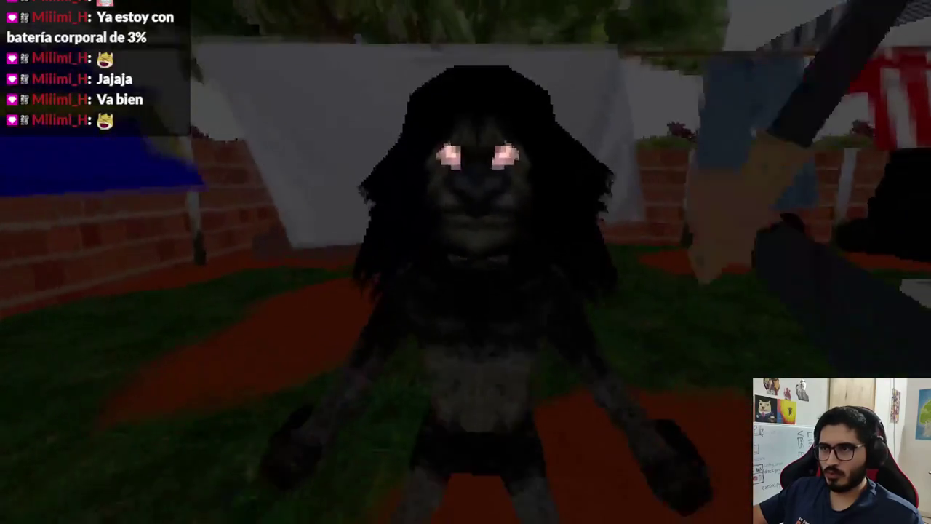
key("s")
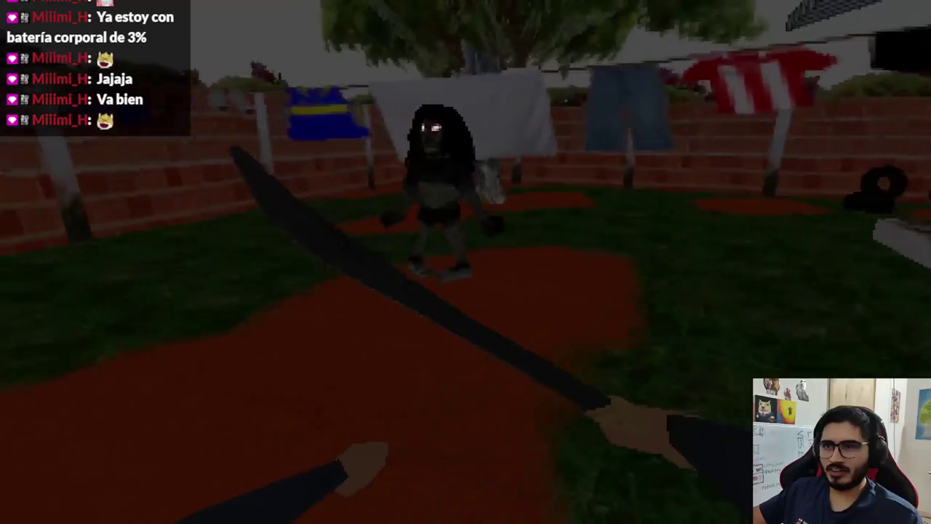
key("s")
key("s")
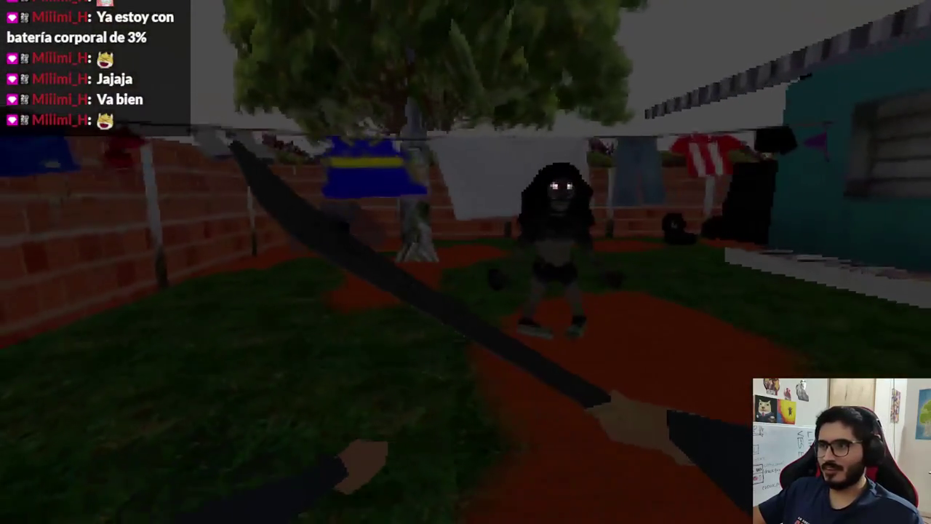
key("F8")
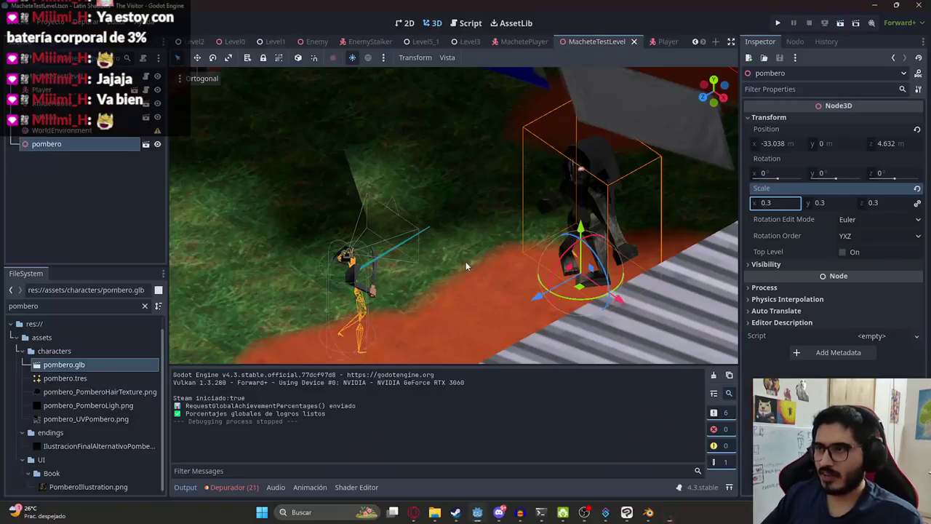
Make pombero's children editable and set its AnimationPlayer's current animation to runv2.
right_click(131, 143)
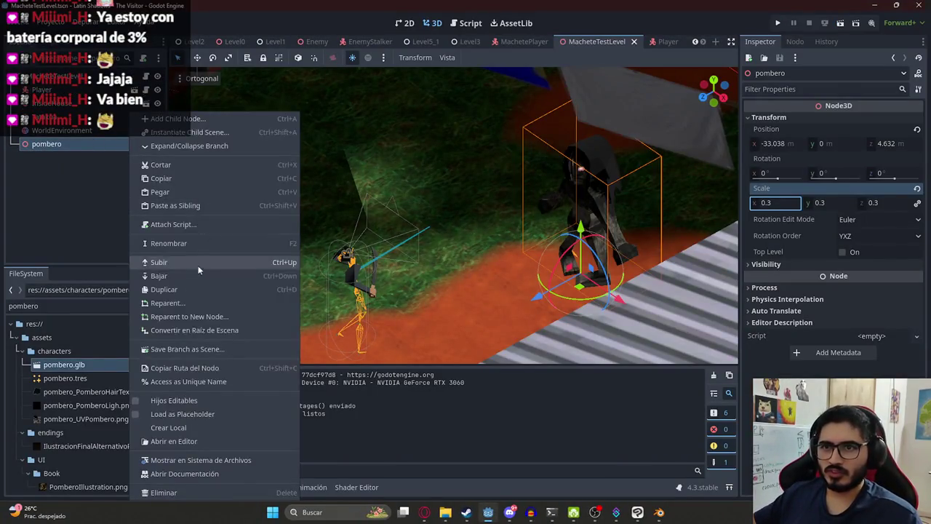
left_click(168, 400)
left_click(64, 197)
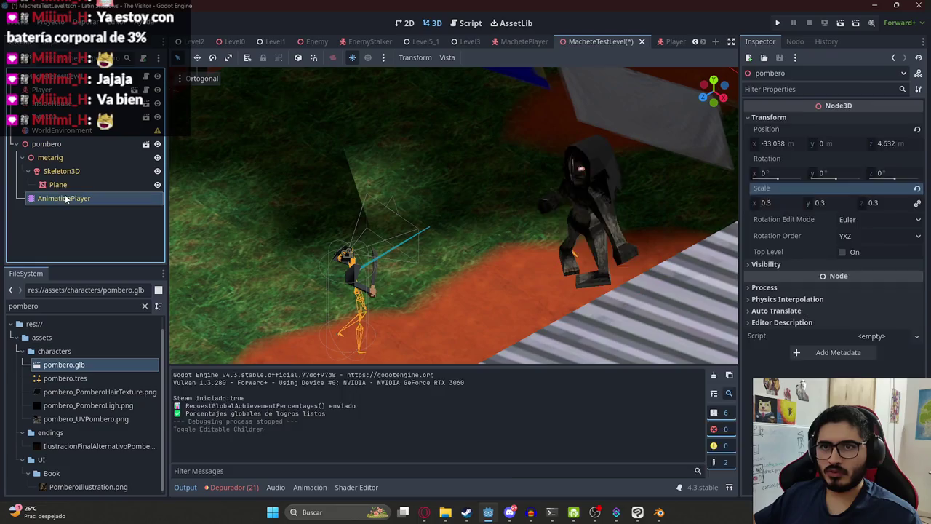
left_click(865, 119)
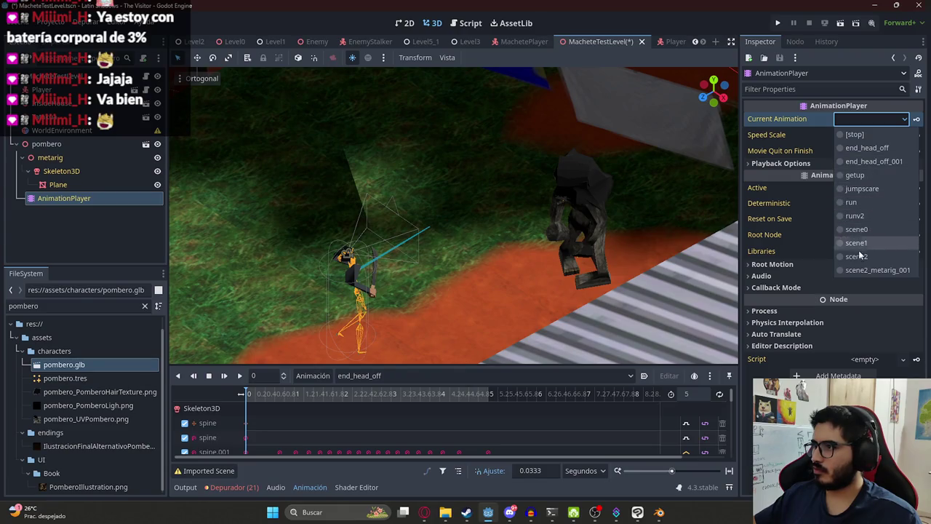
left_click(856, 216)
Save the level and launch it with F6.
right_click(585, 43)
left_click(614, 64)
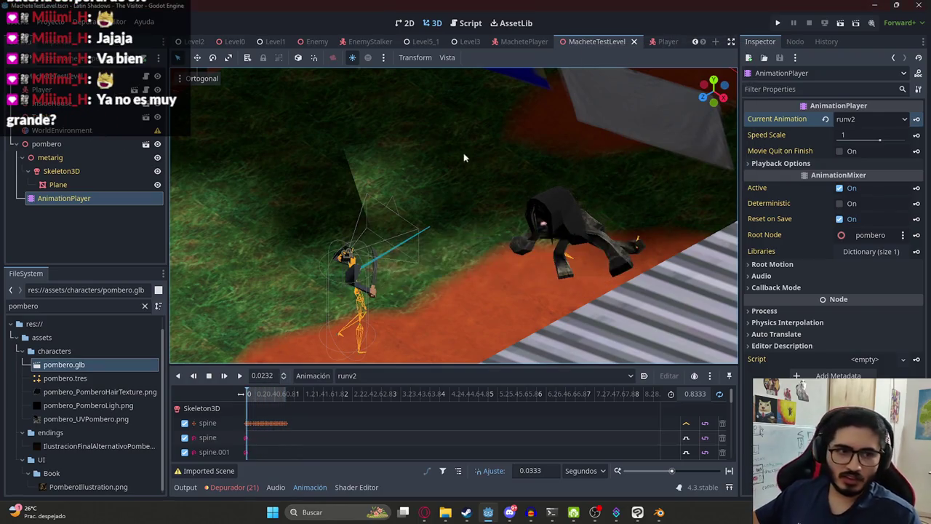
key("F6")
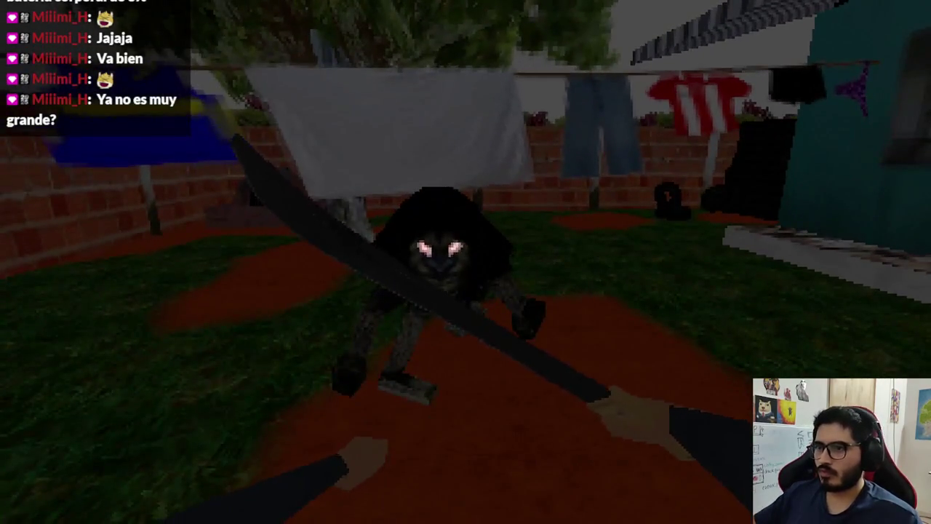
Stop the play-test after watching the pombero run toward the player.
key("F8")
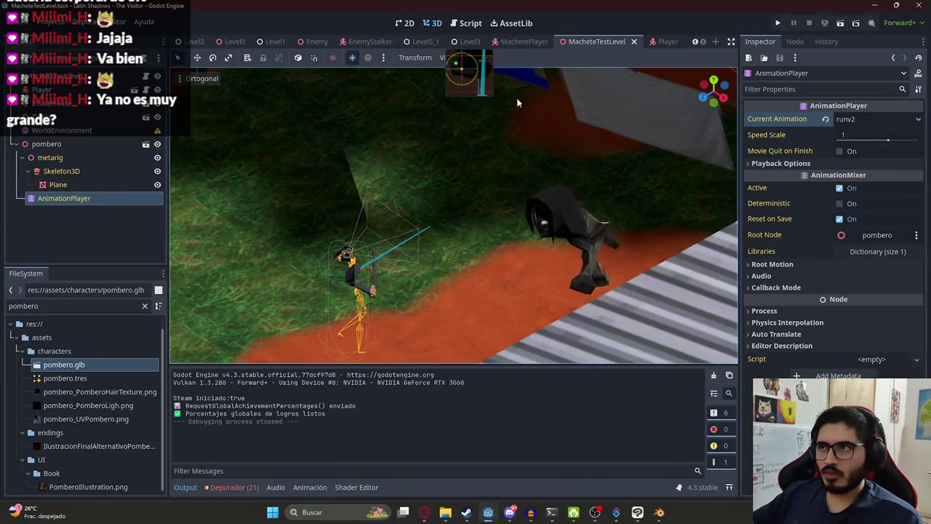
Set the pombero's scale to 0.25 and replay the level from the tab menu.
left_click(72, 144)
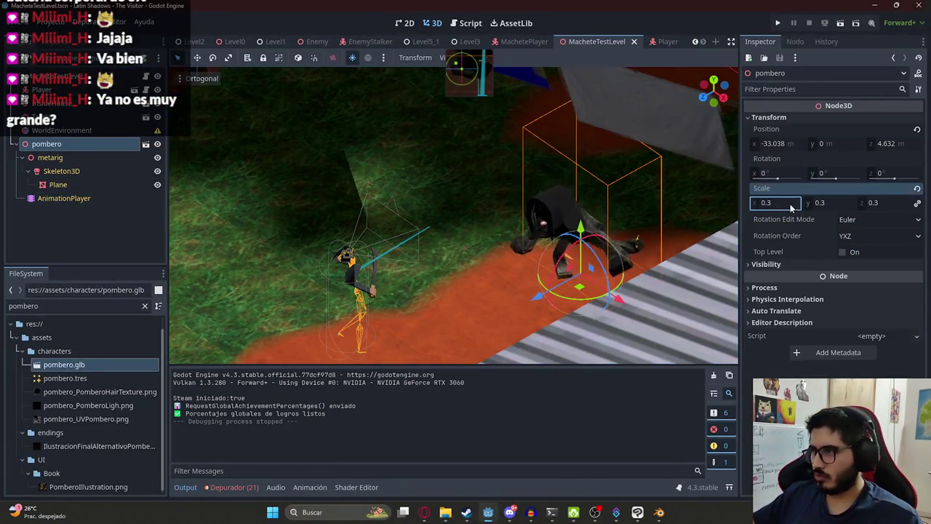
type("0.25")
key("Return")
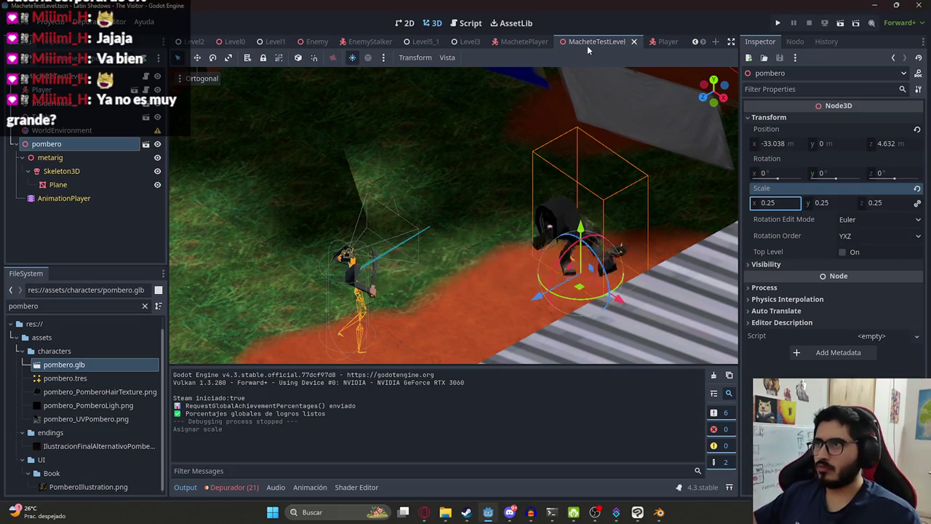
right_click(587, 45)
left_click(609, 128)
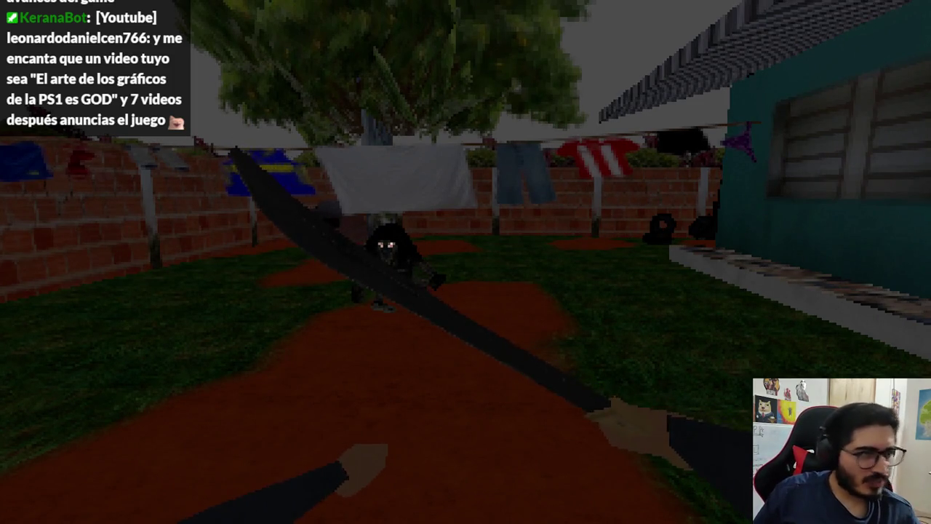
Stop the game, set the pombero's scale to 0.3, save, and relaunch with F6.
key("F8")
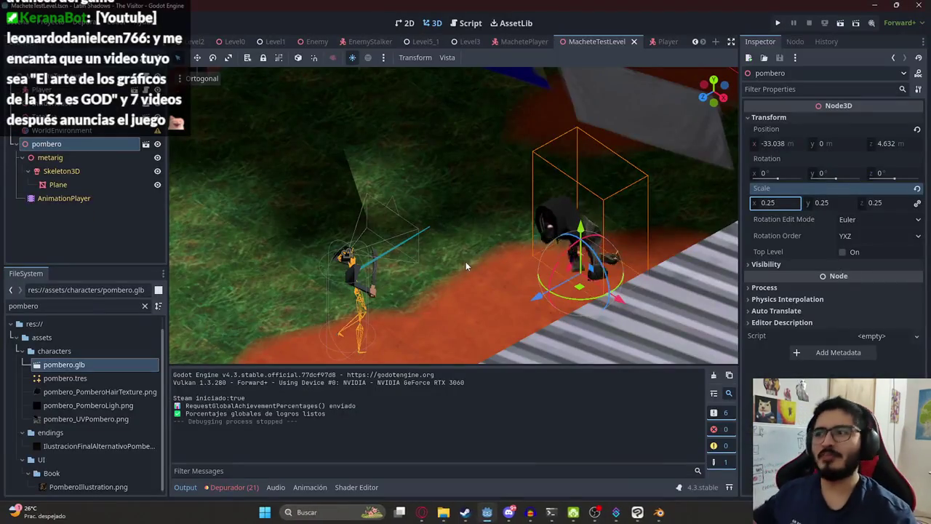
left_click(781, 203)
key("BackSpace")
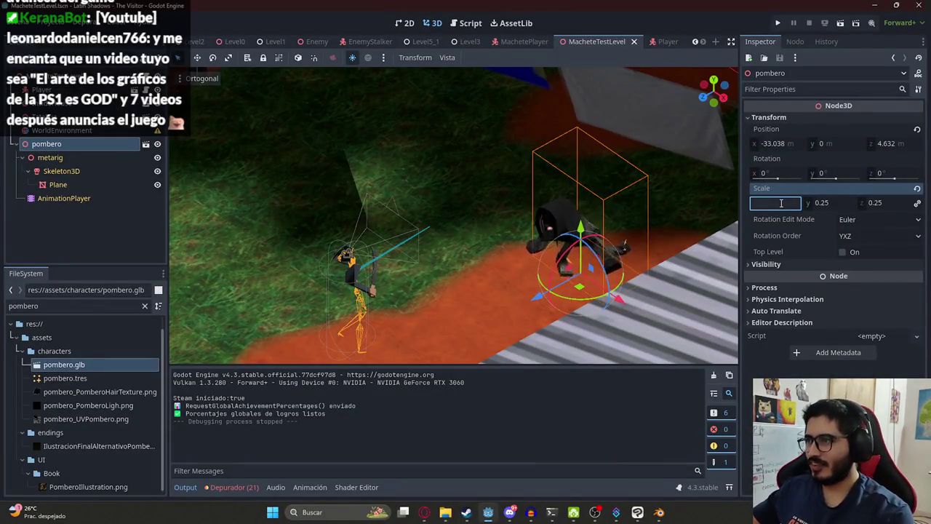
key("BackSpace")
key("BackSpace")
type("3")
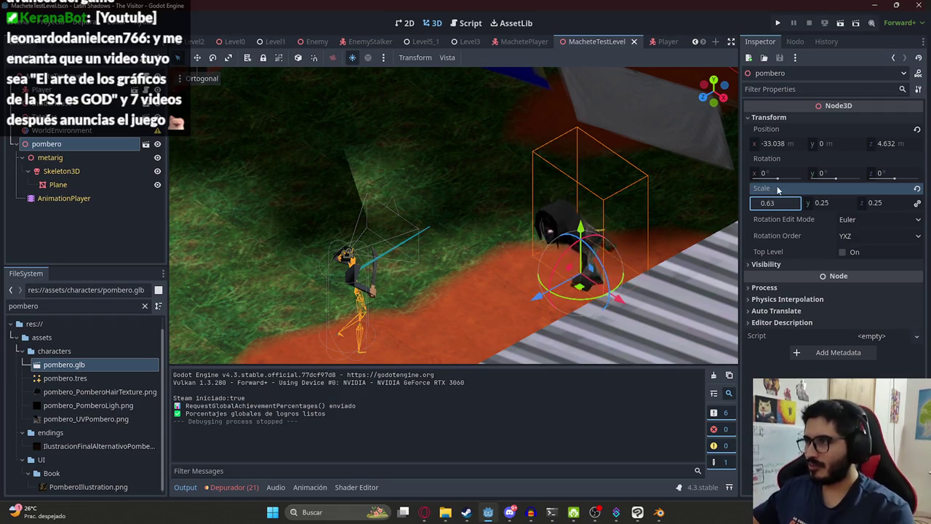
key("Return")
right_click(613, 42)
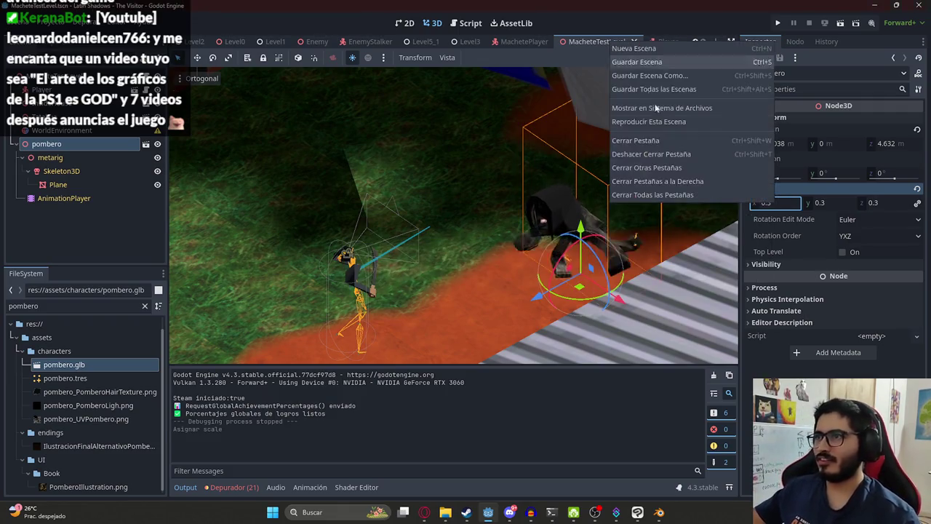
left_click(640, 48)
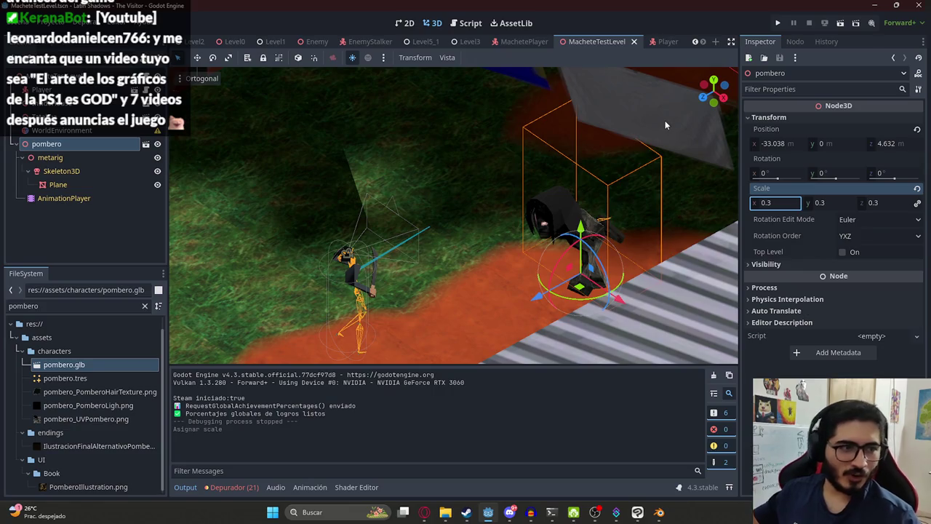
key("F6")
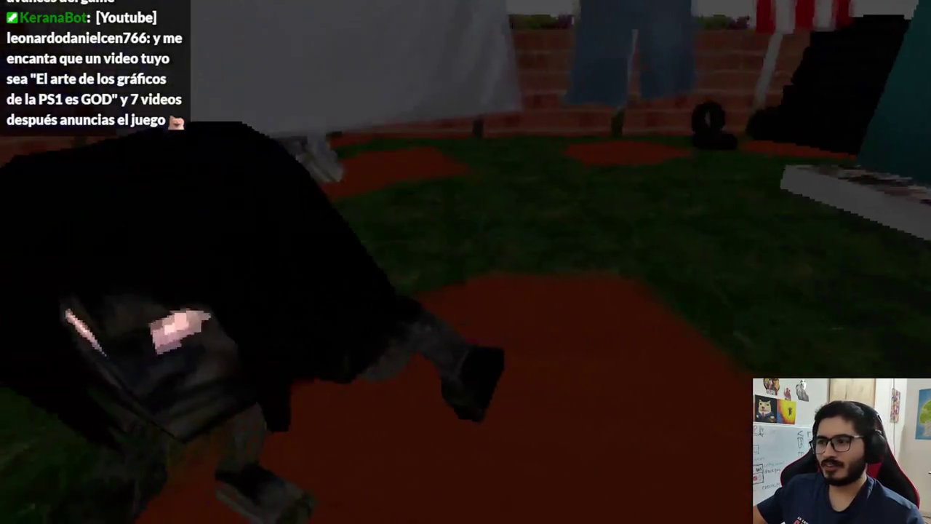
Set the pombero's scale to 0.28, run the level with F5, then stop it.
key("F8")
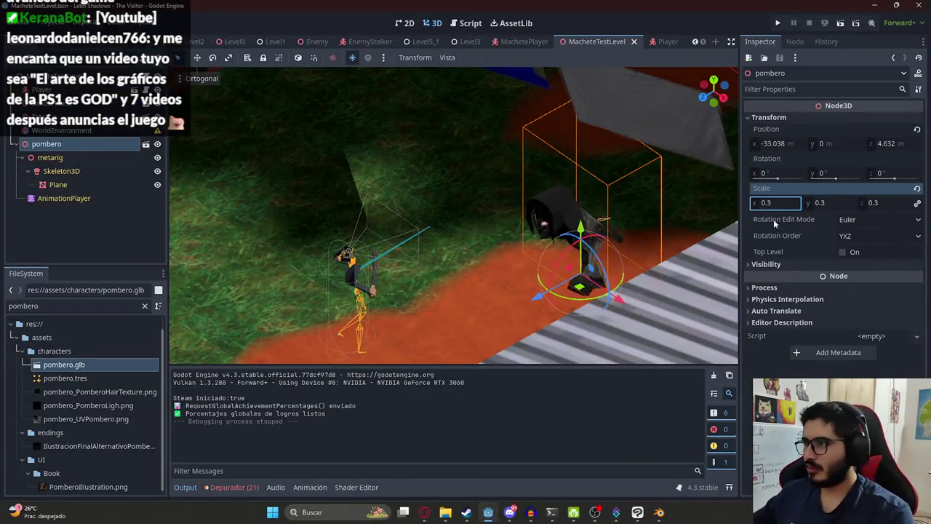
type("28")
key("Return")
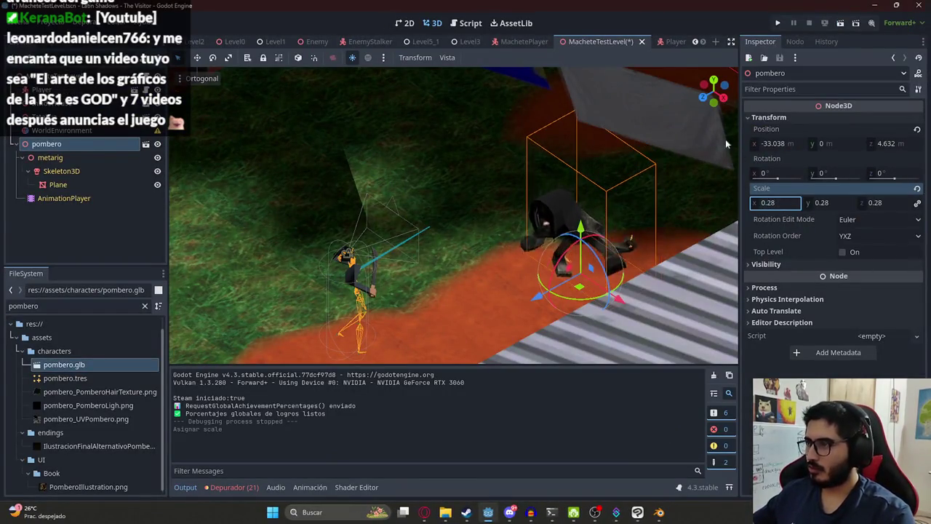
right_click(586, 39)
left_click(635, 121)
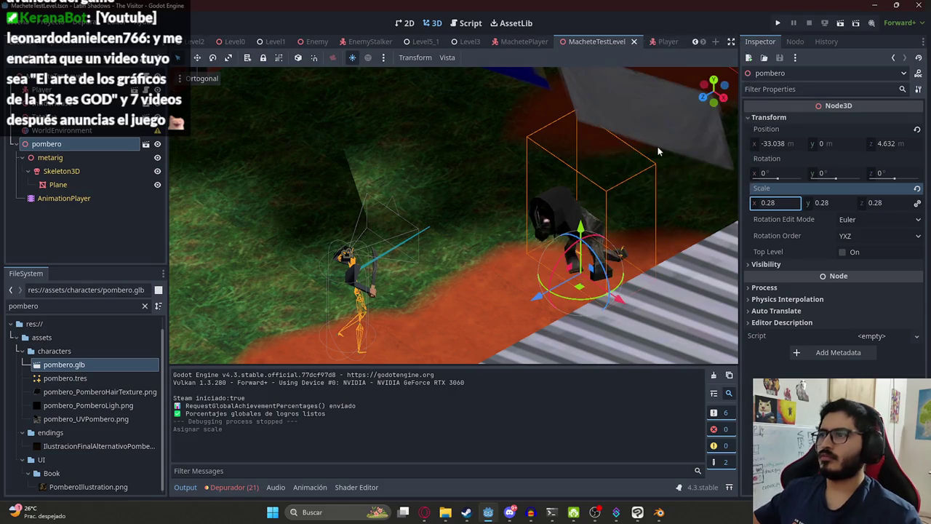
key("F5")
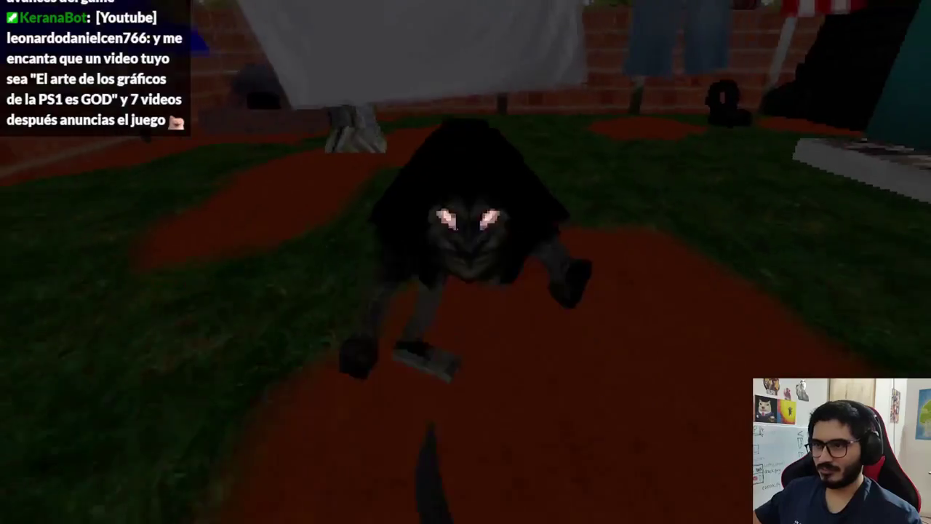
key("F8")
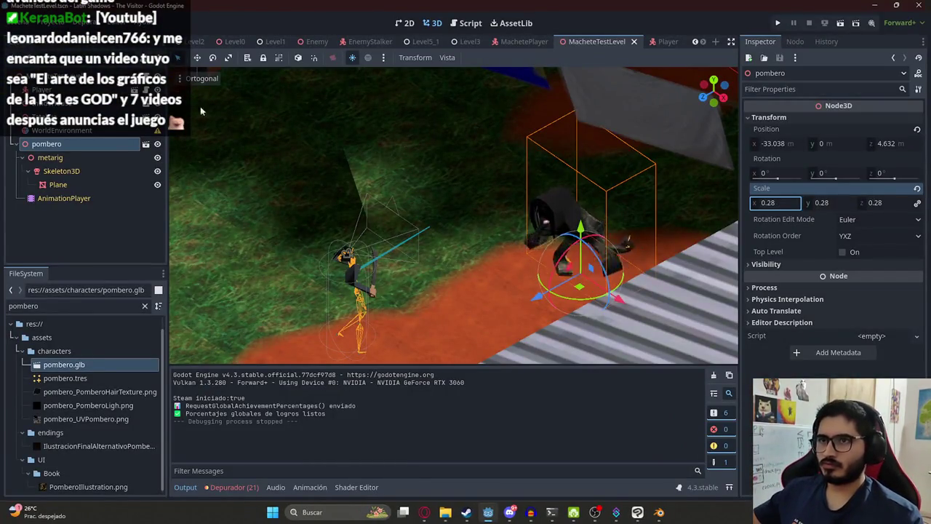
Switch between the MachetePlayer and MacheteTestLevel scenes and pan along the level path.
left_click(522, 42)
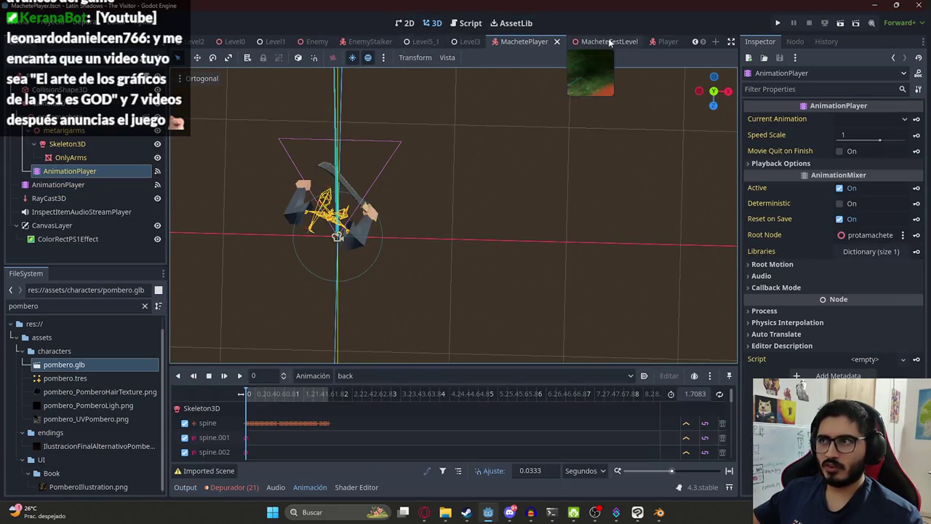
left_click(586, 41)
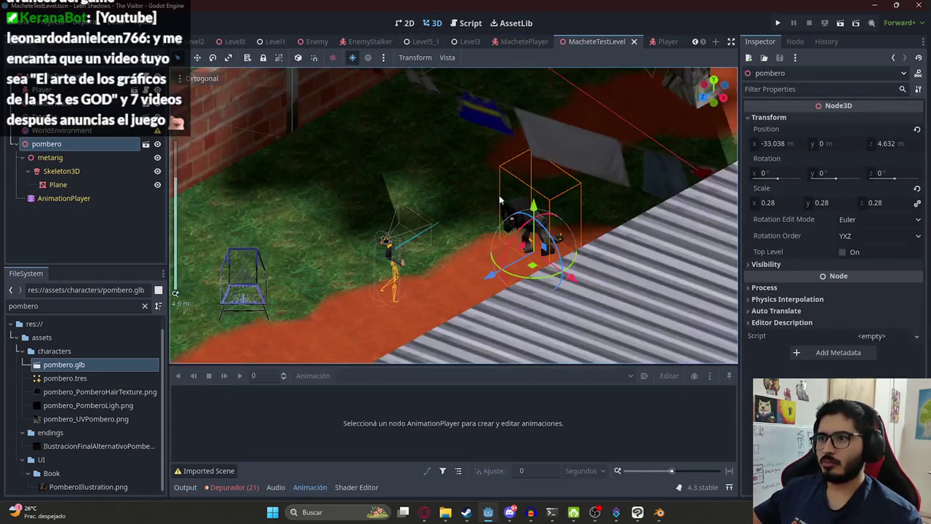
mouse_move(567, 278)
left_mouse_down()
mouse_move(387, 116)
mouse_move(381, 143)
mouse_move(450, 192)
left_mouse_up()
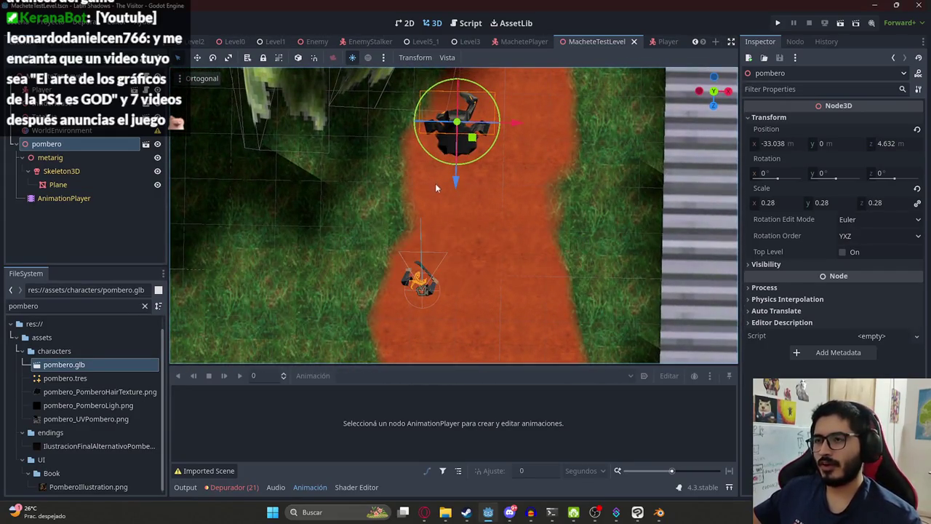
scroll(447, 246, "up", 2)
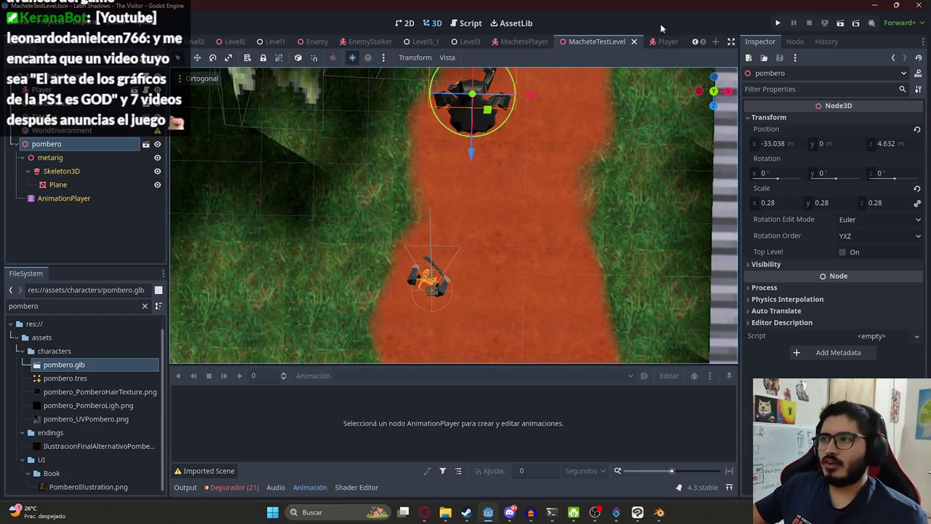
Select all of the MachetePlayer script, then open Project Settings on the Input Map.
left_click(518, 42)
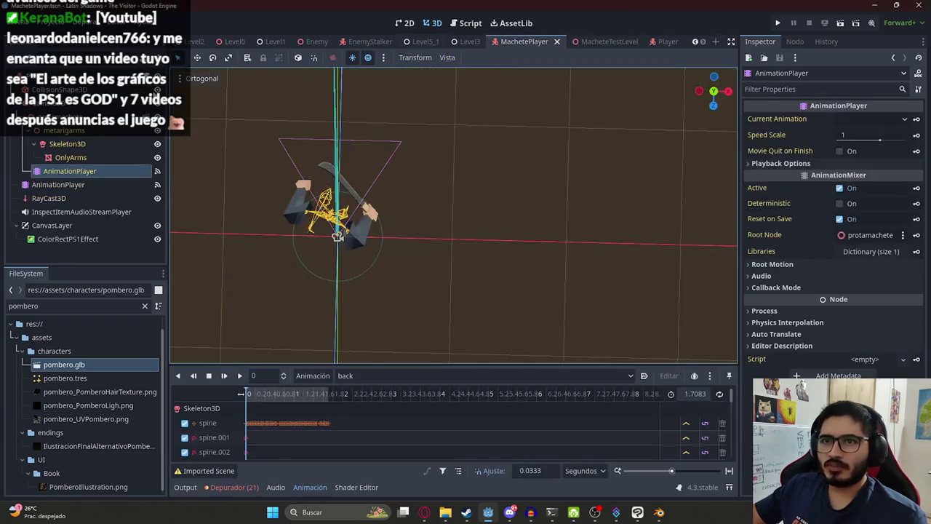
scroll(712, 96, "up", 8)
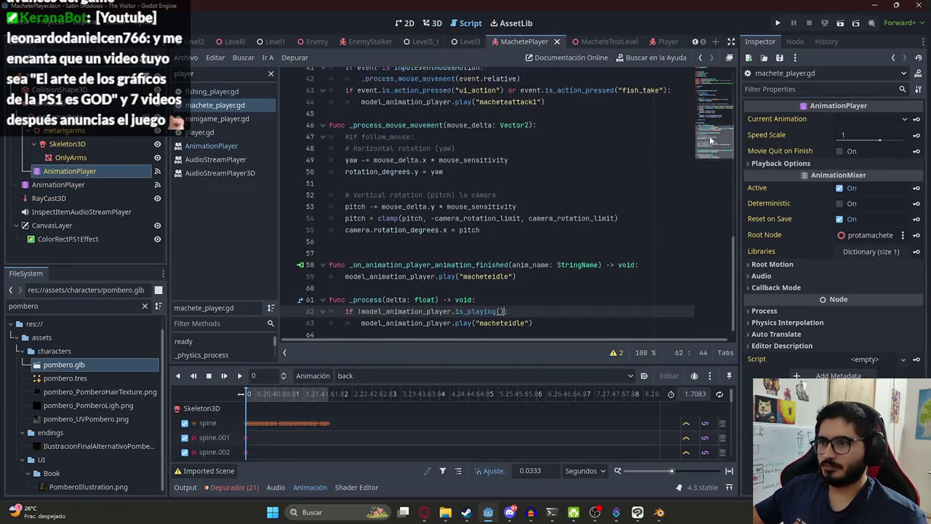
scroll(712, 96, "down", 10)
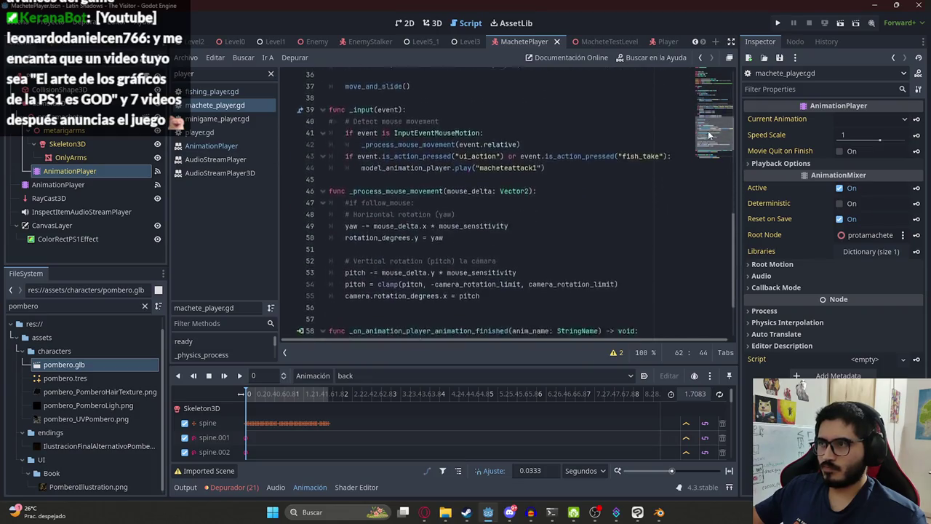
left_click(564, 203)
key("ctrl+a")
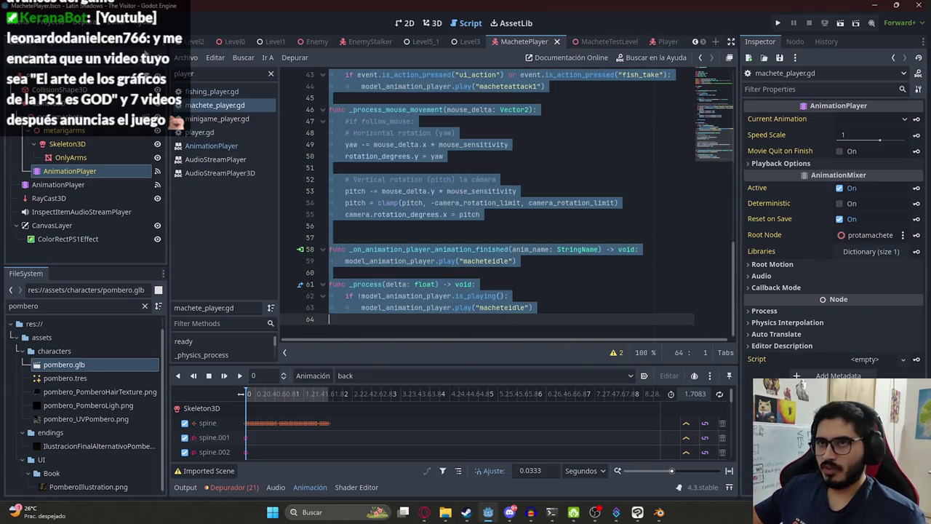
left_click(54, 7)
left_click(94, 36)
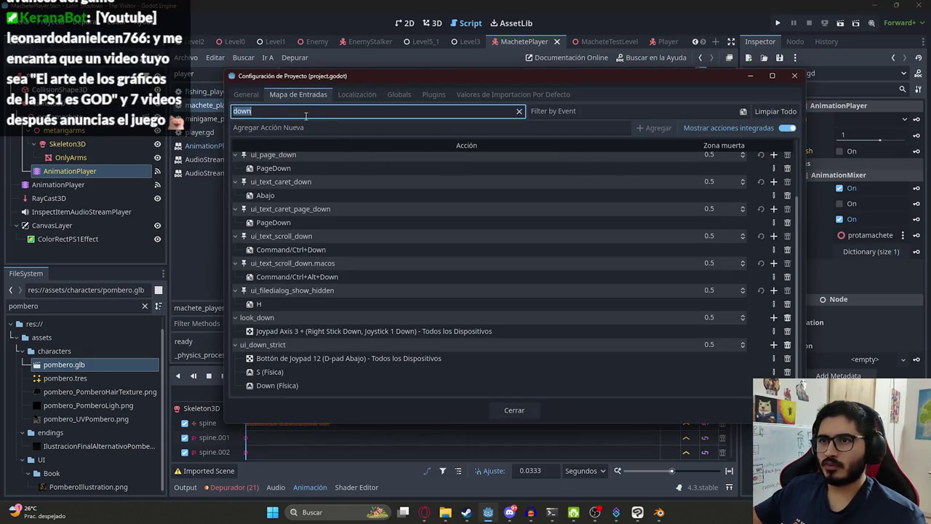
Clear the 'down' filter and hide built-in actions to list only custom ones.
left_click(412, 128)
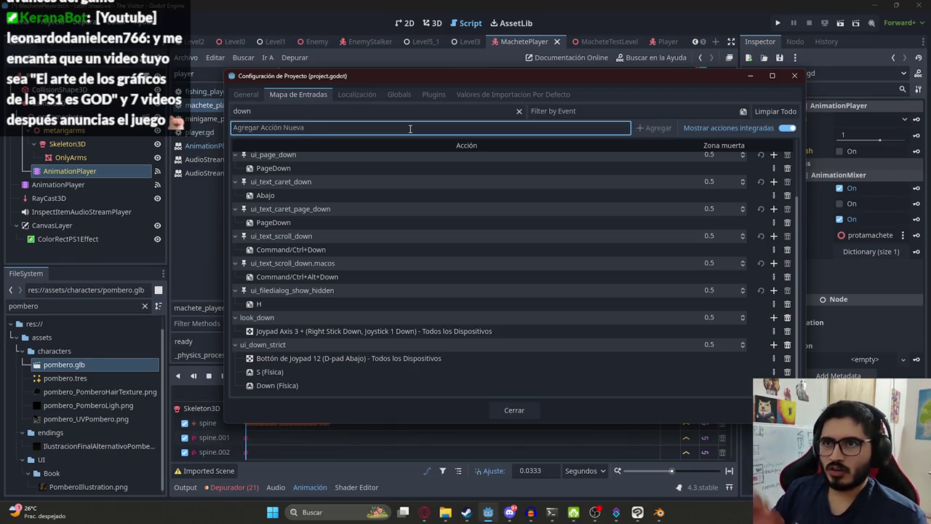
scroll(386, 324, "up", 3)
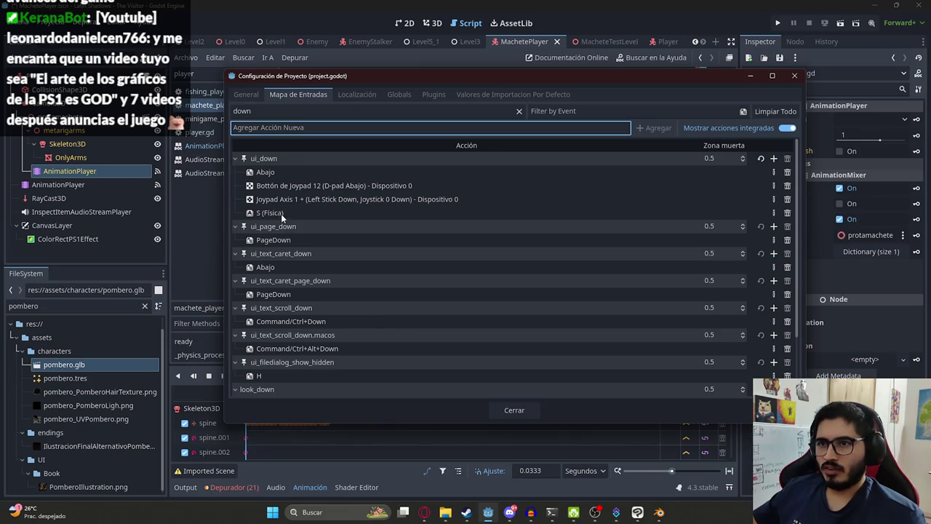
scroll(288, 264, "down", 3)
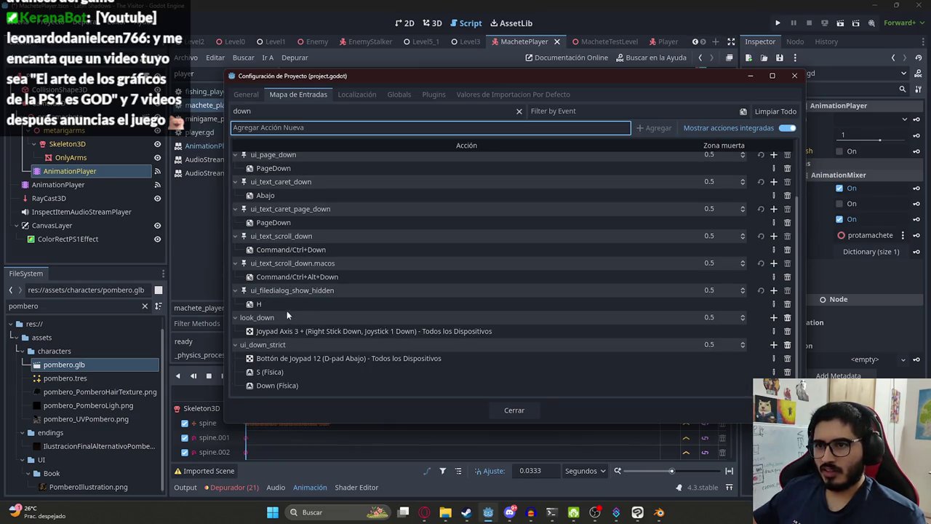
left_click(519, 111)
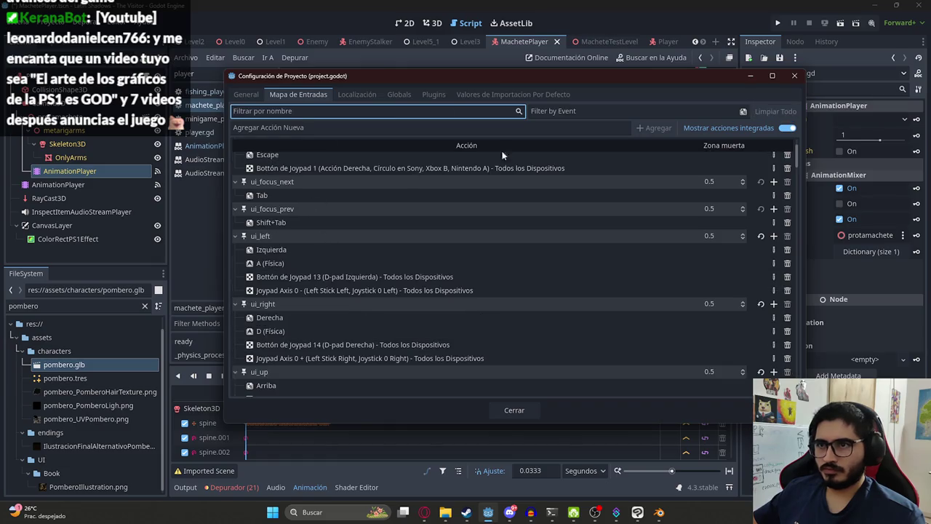
left_click(775, 129)
scroll(317, 193, "up", 3)
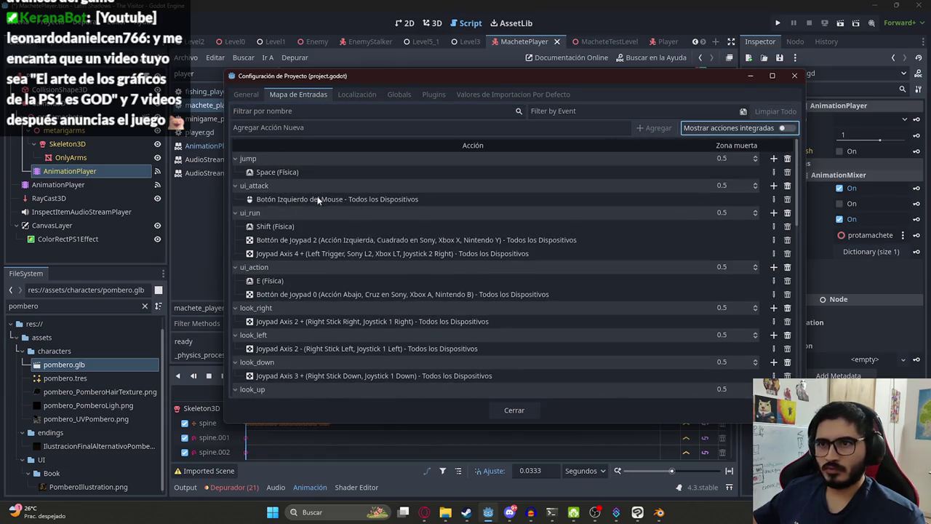
scroll(309, 331, "down", 10)
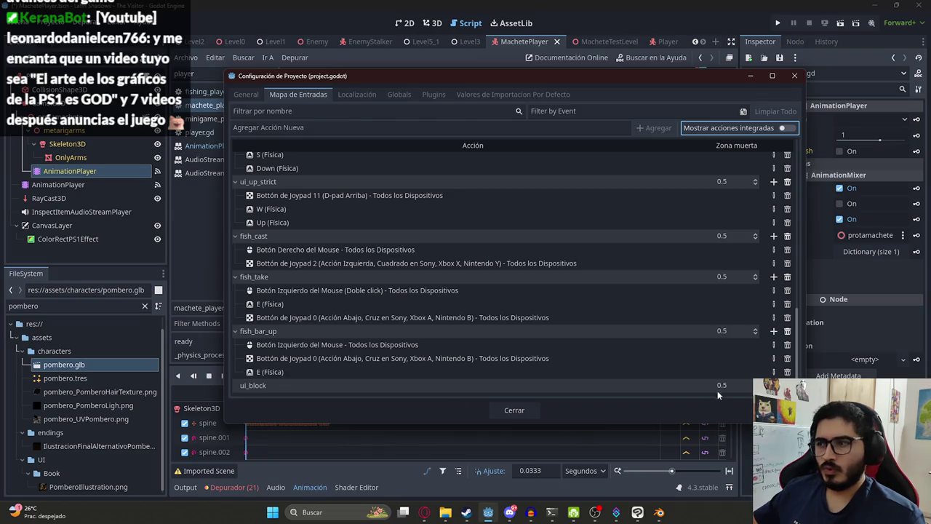
Bind the right mouse button to the ui_block action and close Project Settings.
left_click(773, 385)
right_click(419, 214)
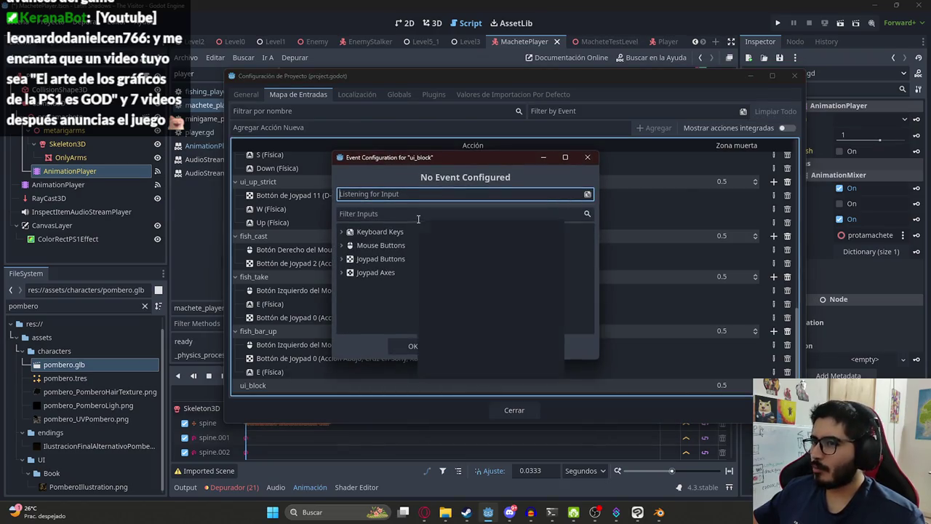
left_click(393, 193)
left_click(393, 193)
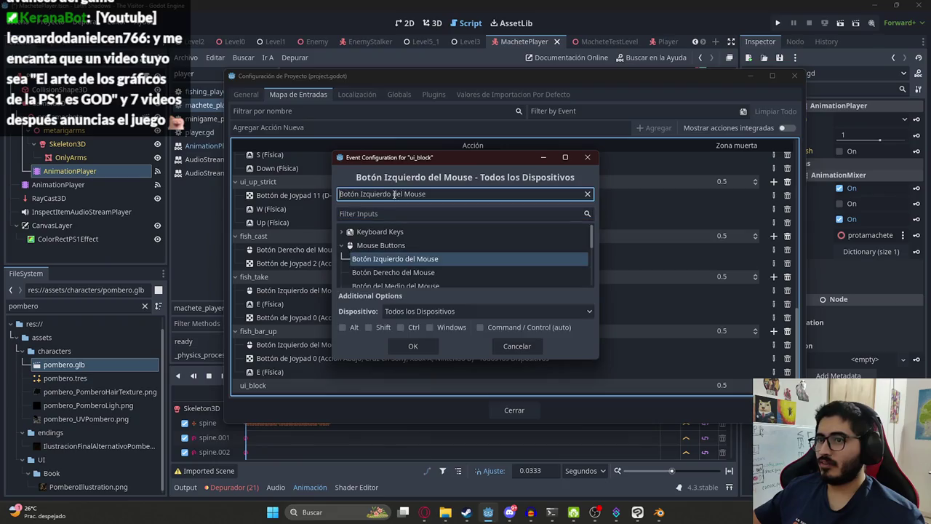
right_click(393, 193)
left_click(412, 346)
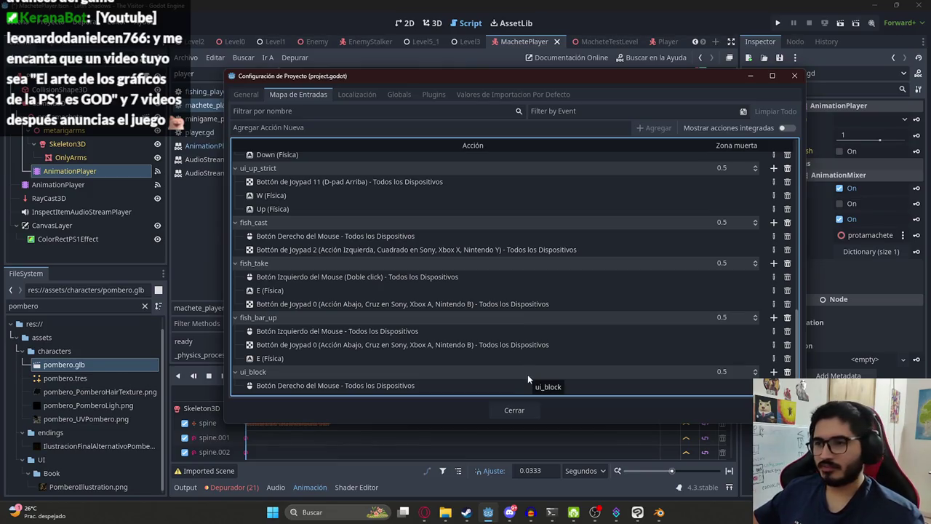
left_click(519, 411)
Select the whole player script and bring up the web browser's speed-dial page.
left_click(445, 204)
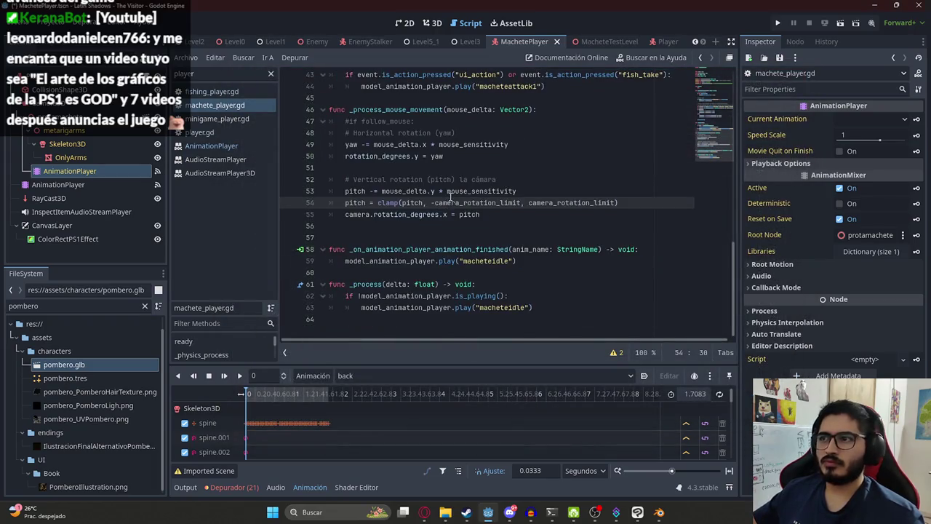
left_click(493, 179)
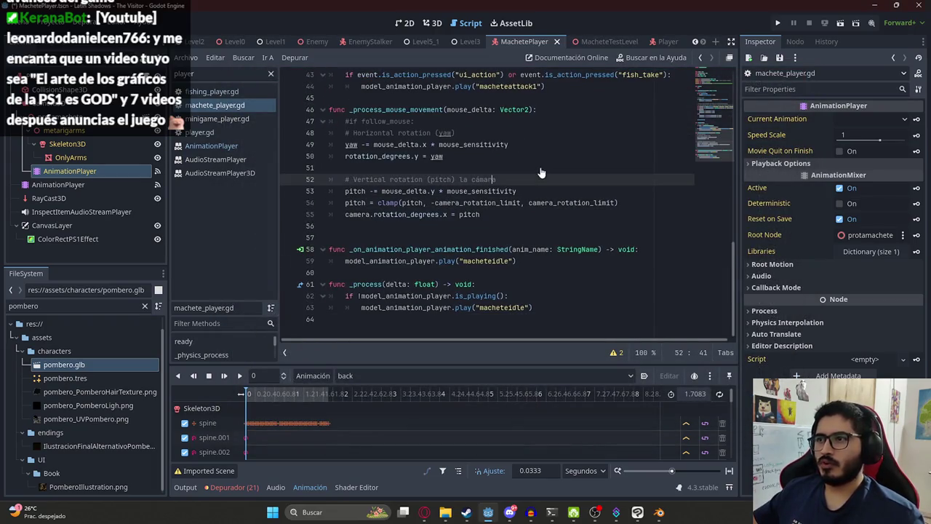
key("ctrl+a")
left_click(424, 512)
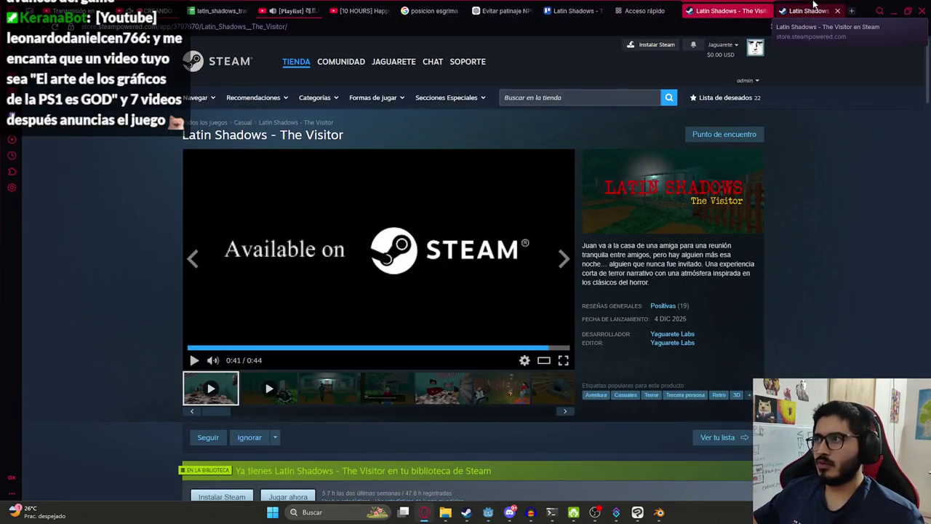
left_click(640, 11)
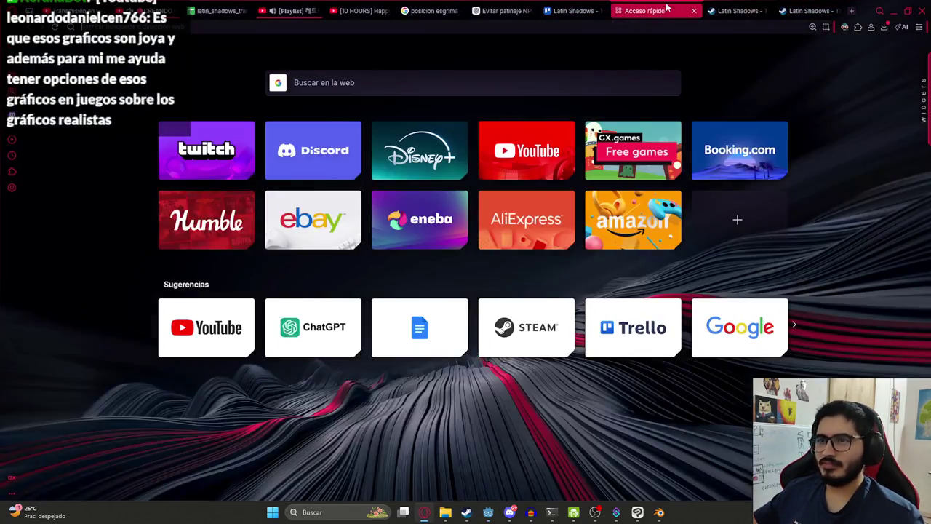
In ChatGPT, send a Spanish prompt with the pasted player script asking for "macheteblock" on block and macheteidle on release.
left_click(640, 24)
key("Return")
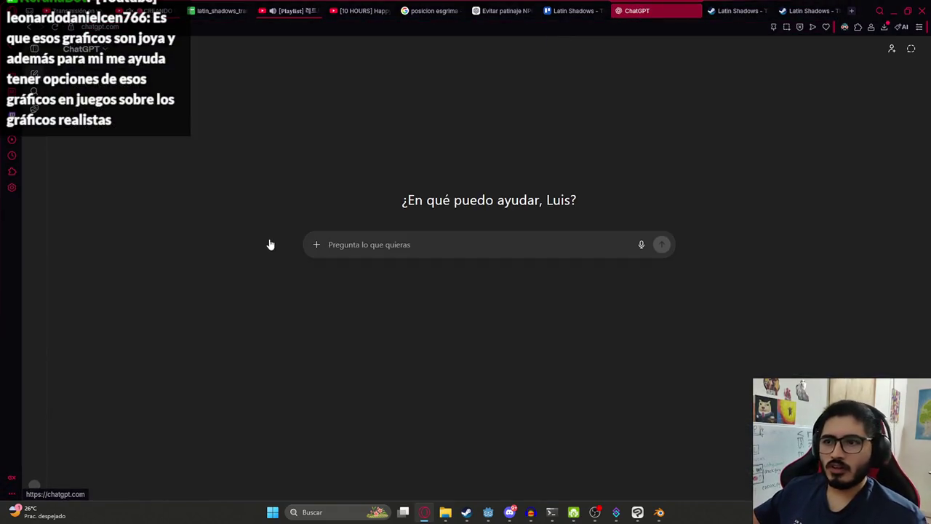
type("Haz qe")
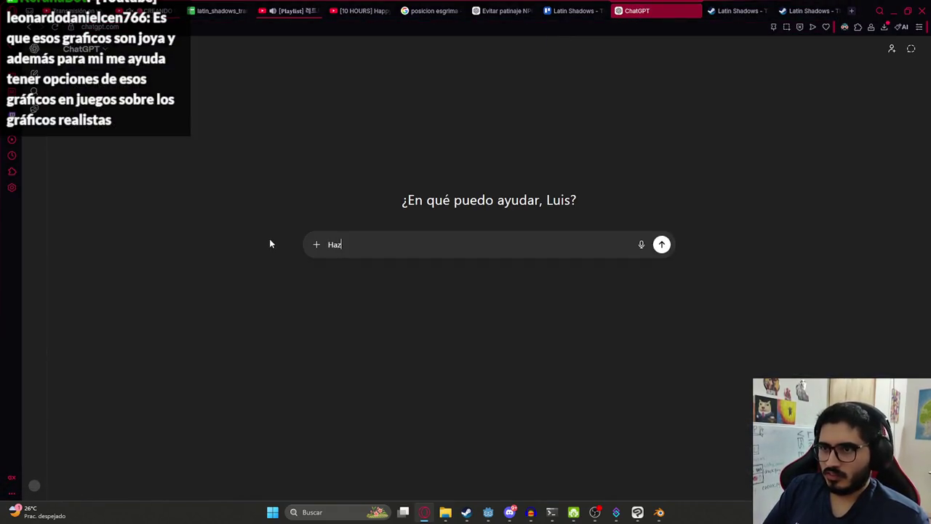
key("BackSpace")
key("BackSpace")
type("en este scri")
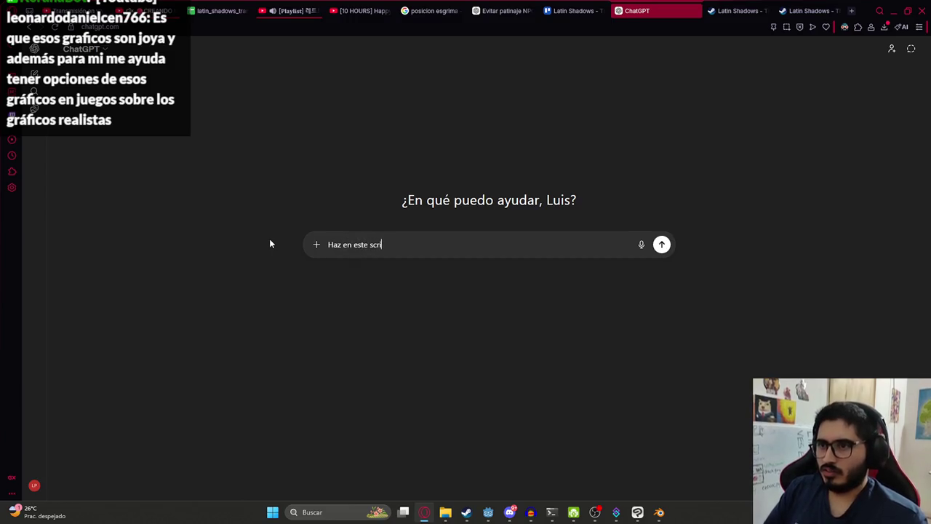
type("pt de player, que cuando se mantiene presionada la tecla ui_bloc")
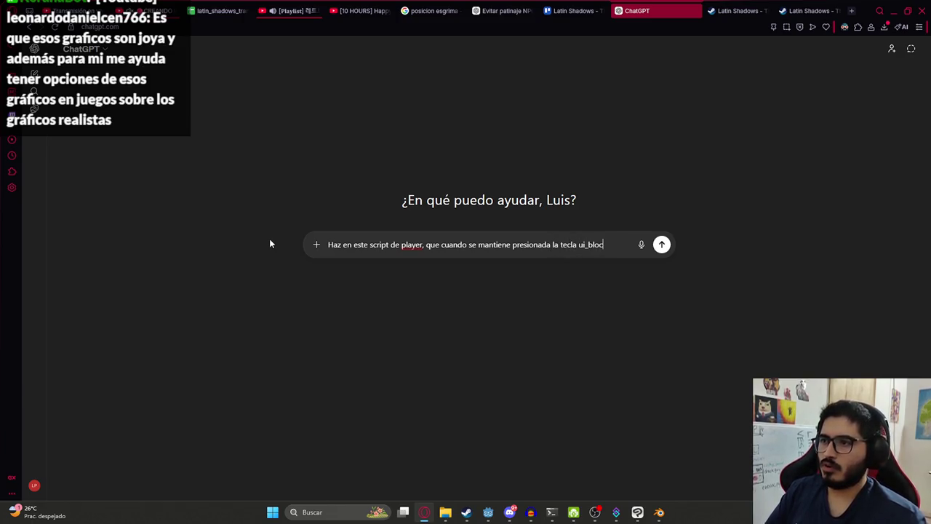
type("ejecute la animacion \"")
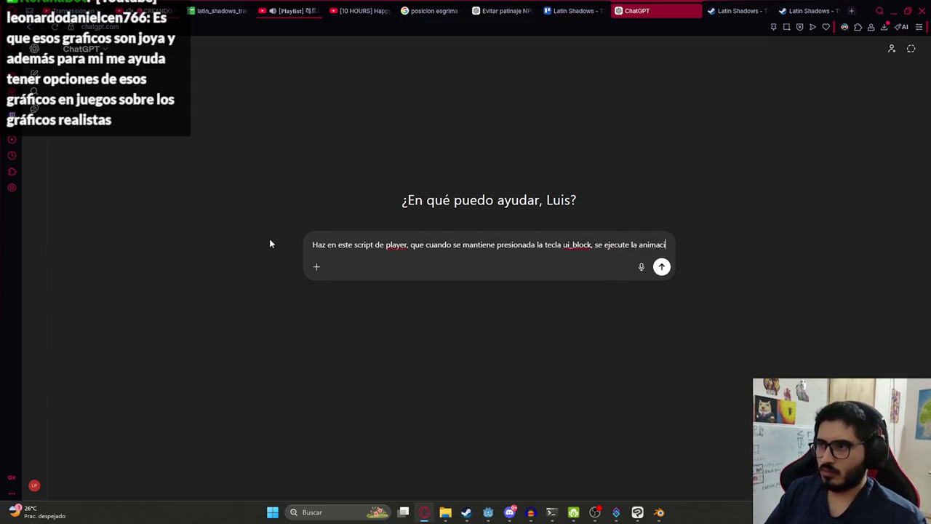
type("macheteblock")
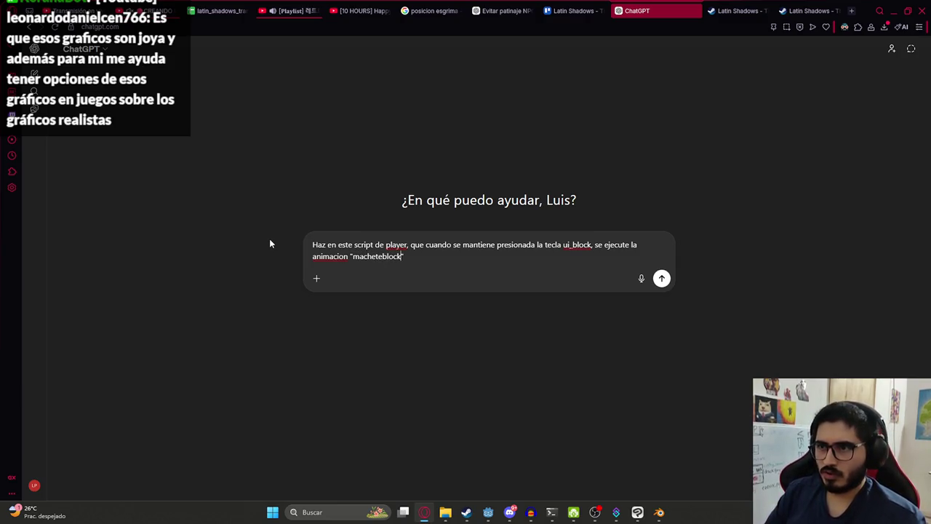
key("Right")
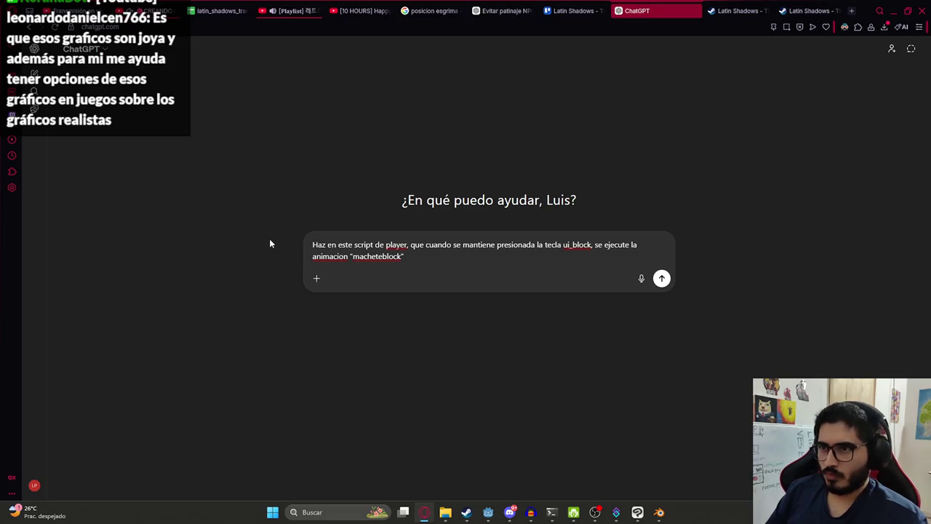
key("shift+Return")
key("ctrl+v")
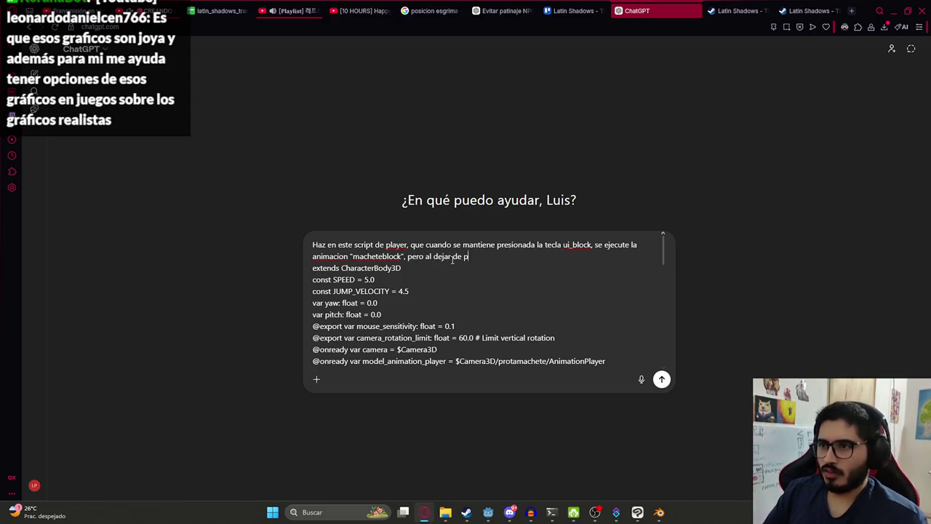
type("resionar, vue")
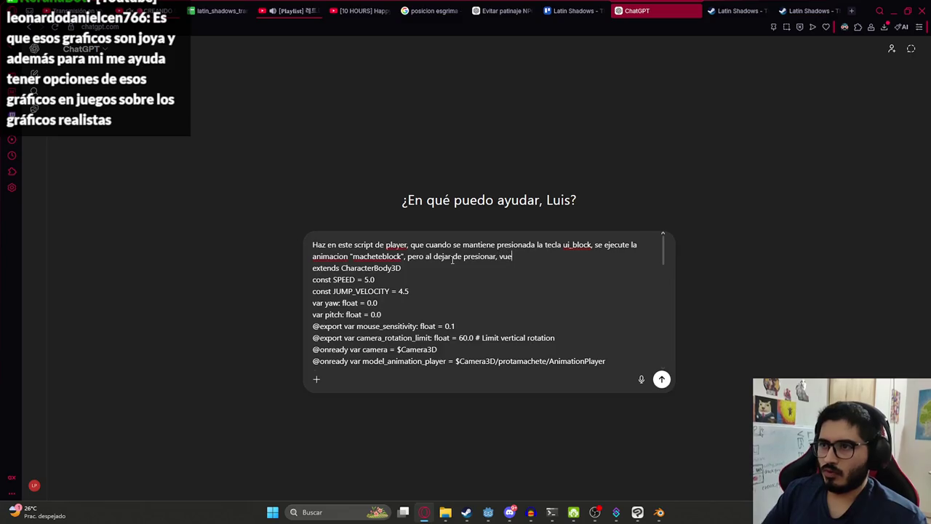
type("lva a macheteidl")
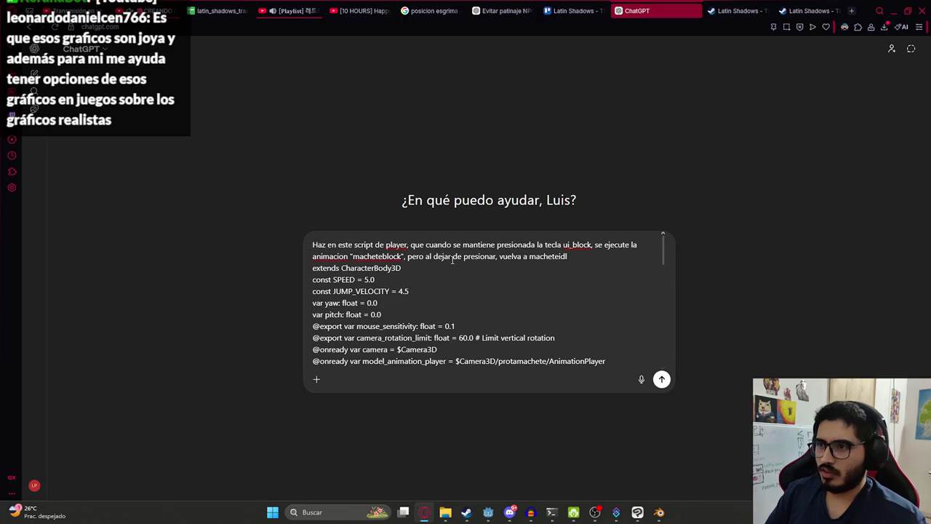
type("e")
key("Return")
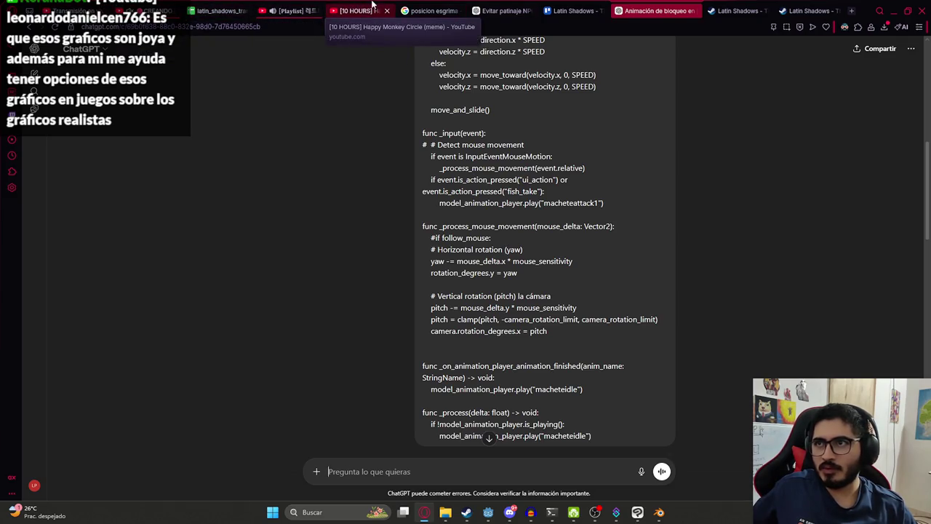
Browse YouTube channels, including the Jaguarete97 Gameplays channel page.
left_click(371, 7)
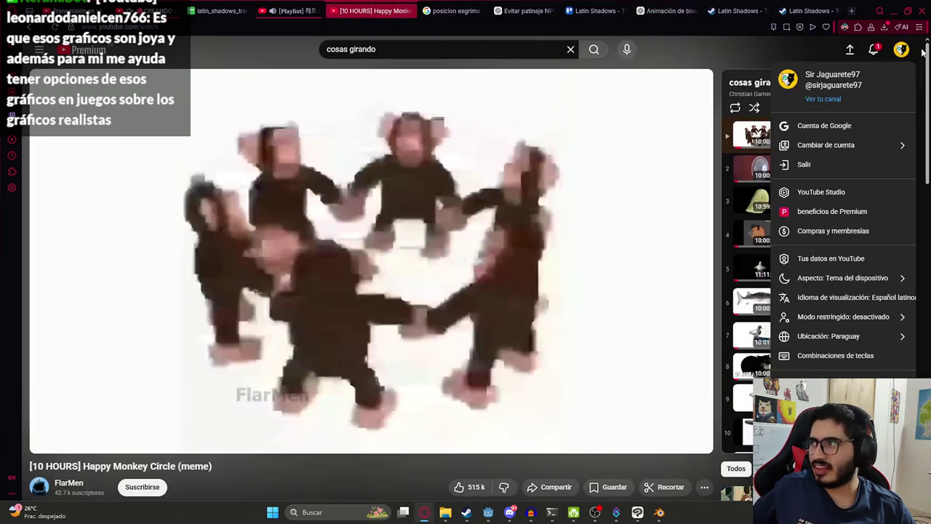
left_click(822, 98)
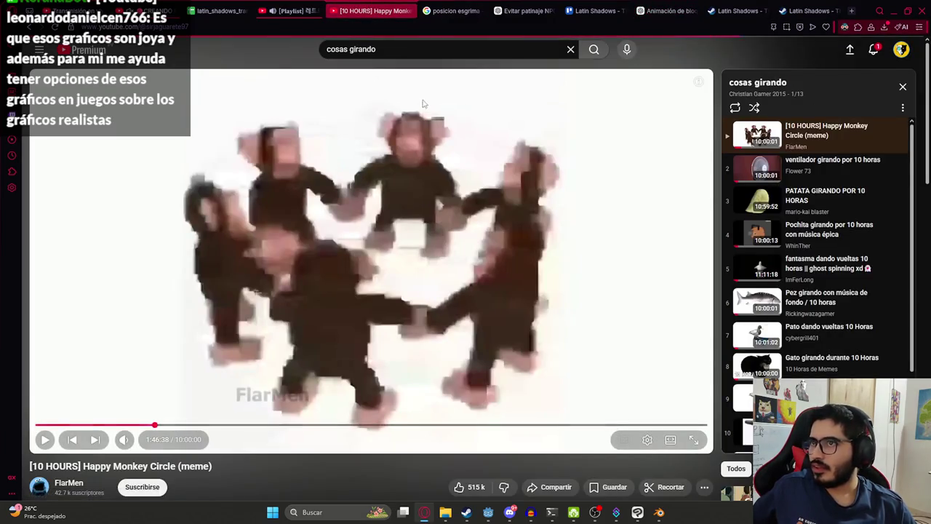
scroll(280, 326, "down", 8)
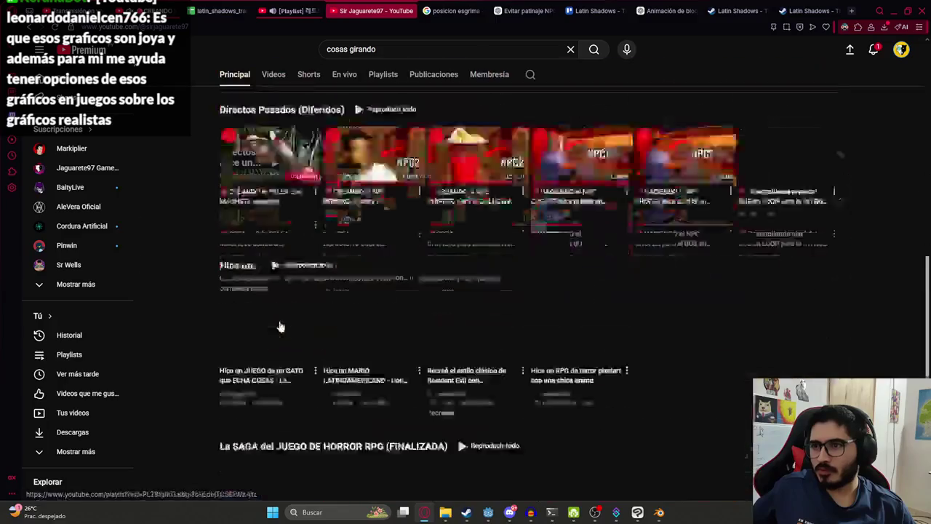
left_click(271, 409)
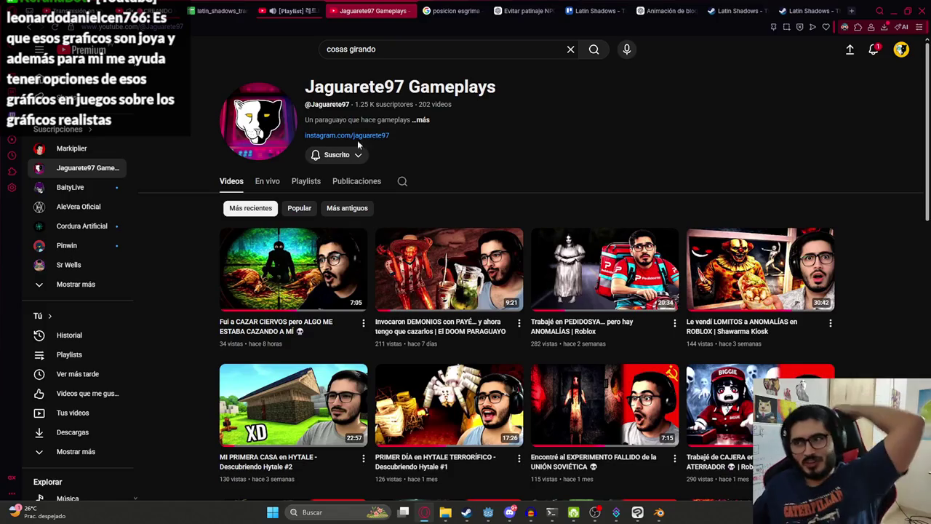
mouse_move(607, 280)
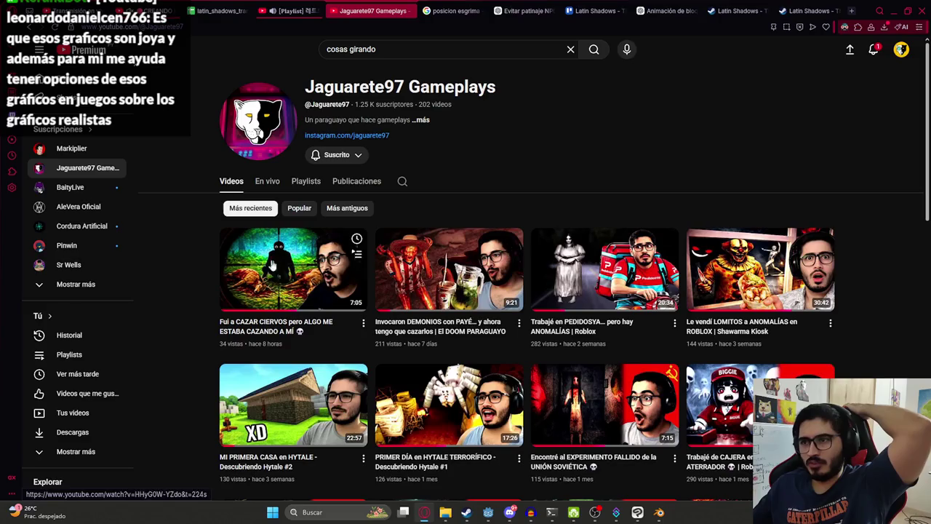
mouse_move(298, 273)
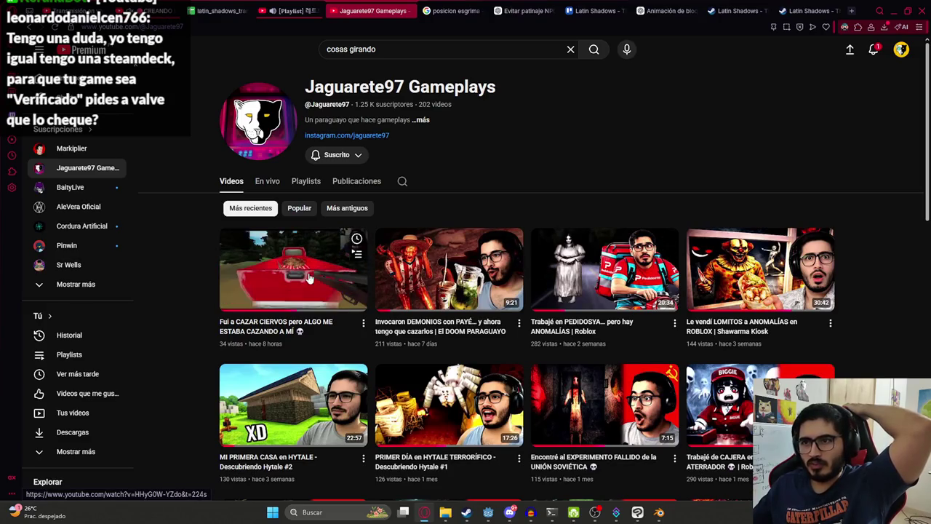
scroll(218, 233, "down", 3)
mouse_move(282, 308)
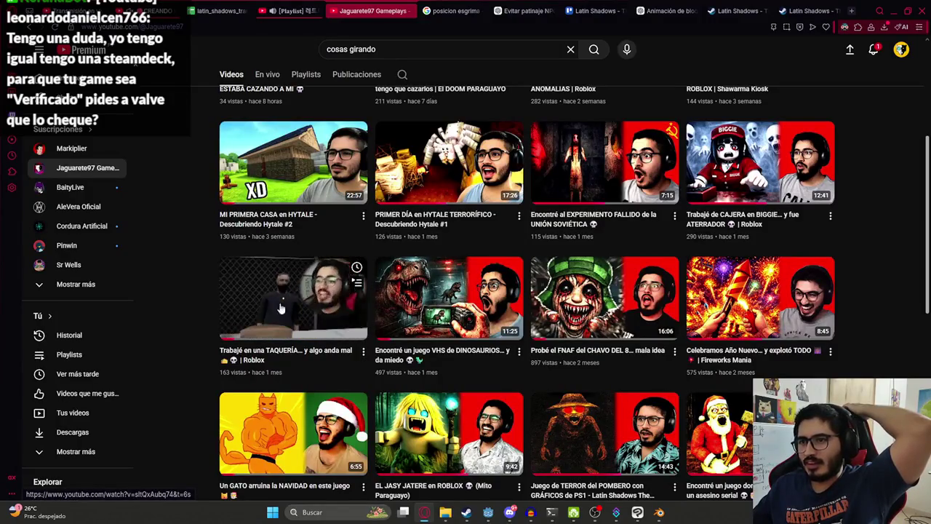
mouse_move(616, 312)
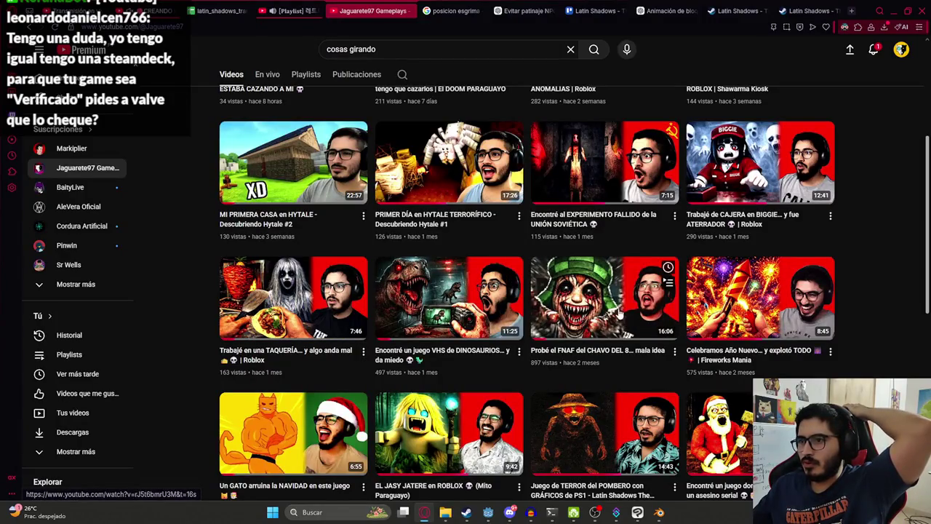
scroll(568, 306, "down", 4)
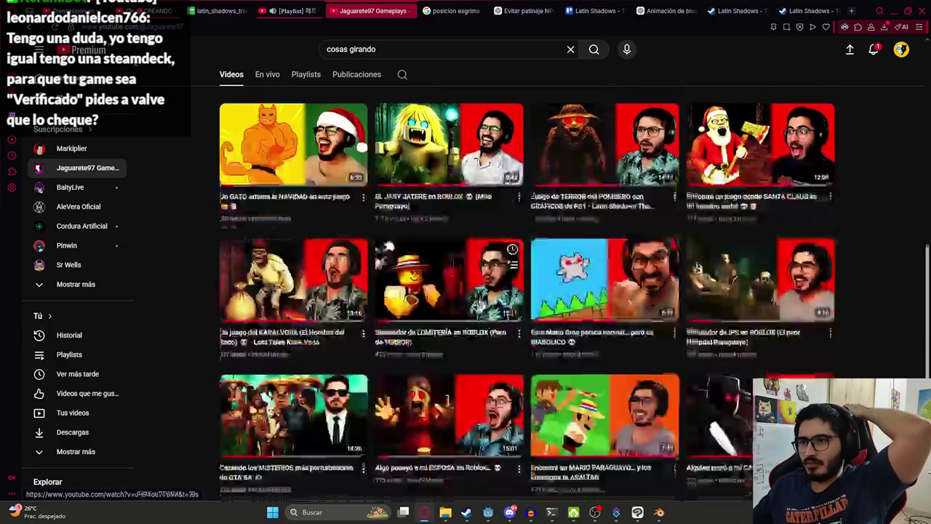
mouse_move(710, 194)
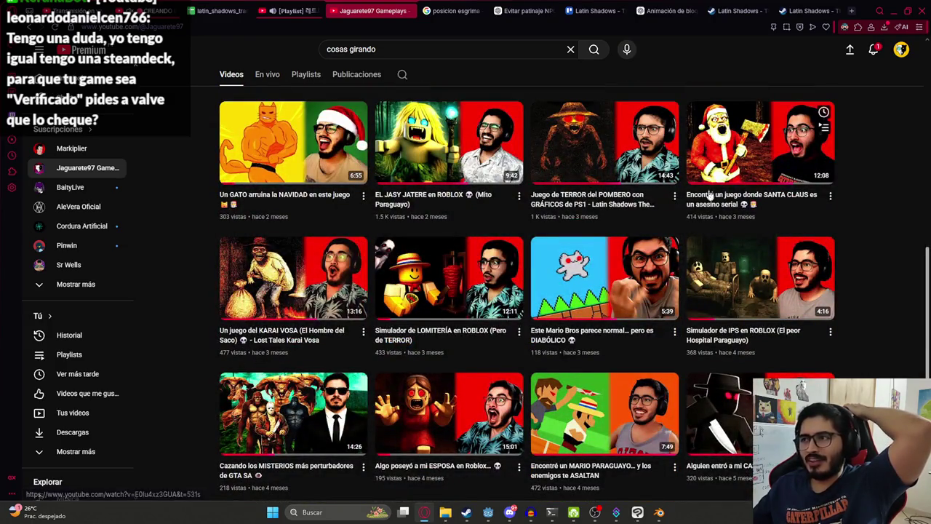
scroll(711, 195, "up", 1)
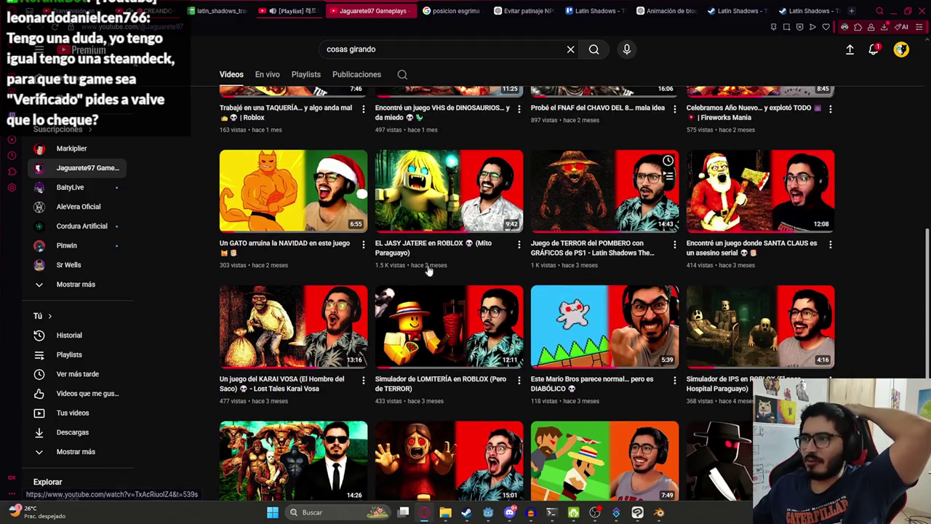
scroll(430, 269, "up", 4)
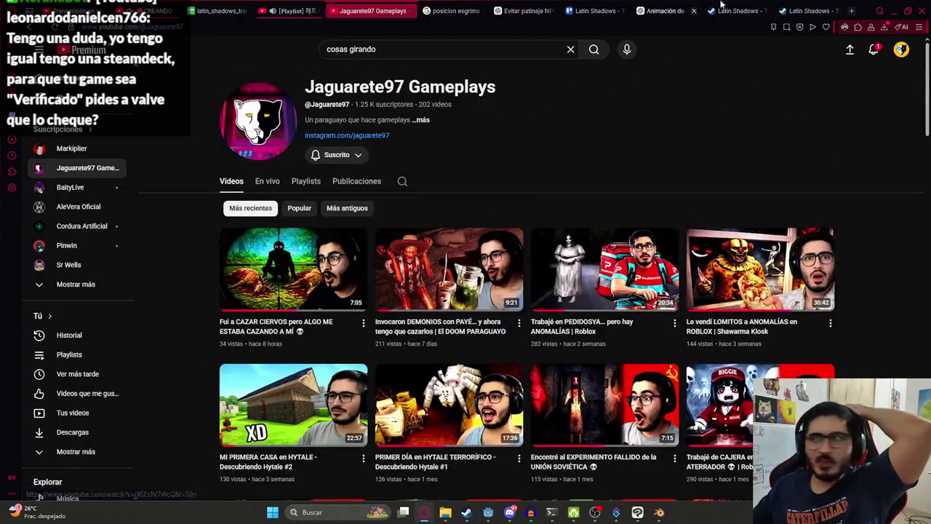
Close both Latin Shadows Steam store tabs.
left_click(807, 10)
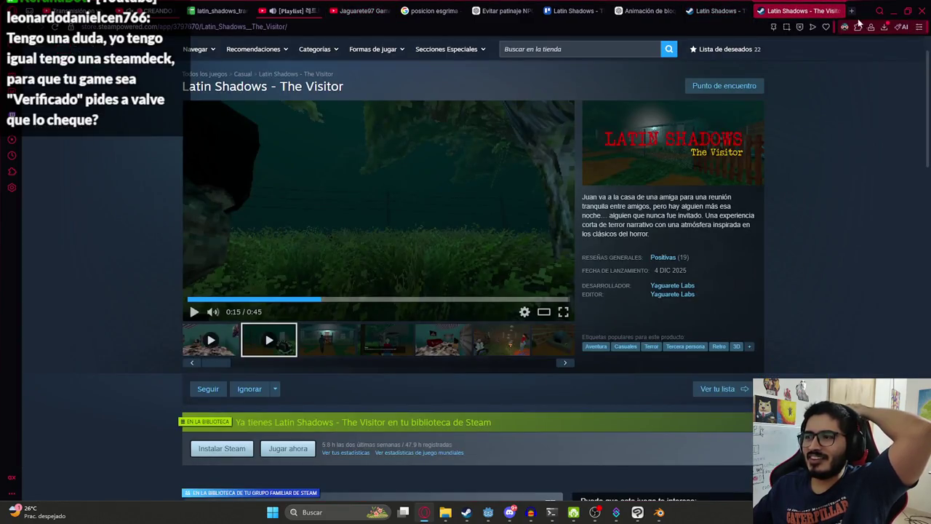
left_click(839, 11)
left_click(839, 11)
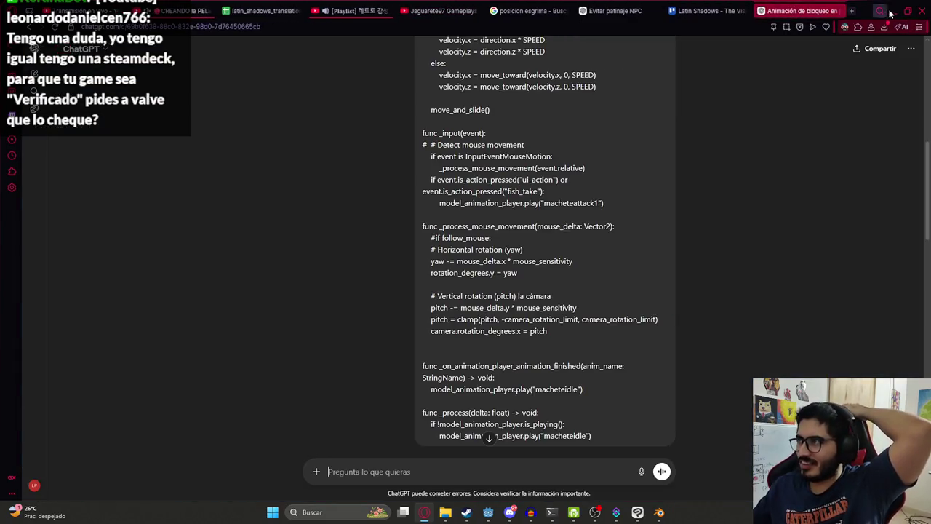
Copy the modified GDScript code block from ChatGPT's reply.
left_click(891, 11)
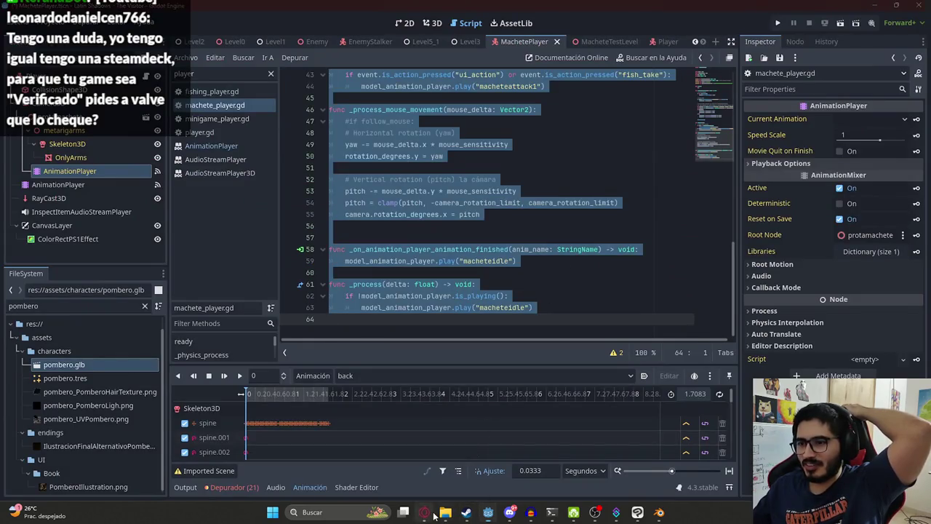
left_click(423, 512)
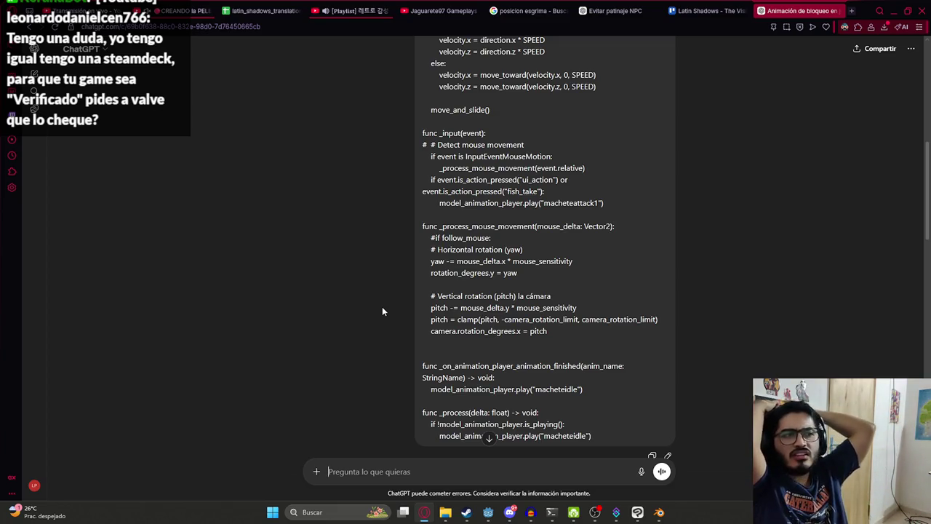
scroll(512, 303, "down", 5)
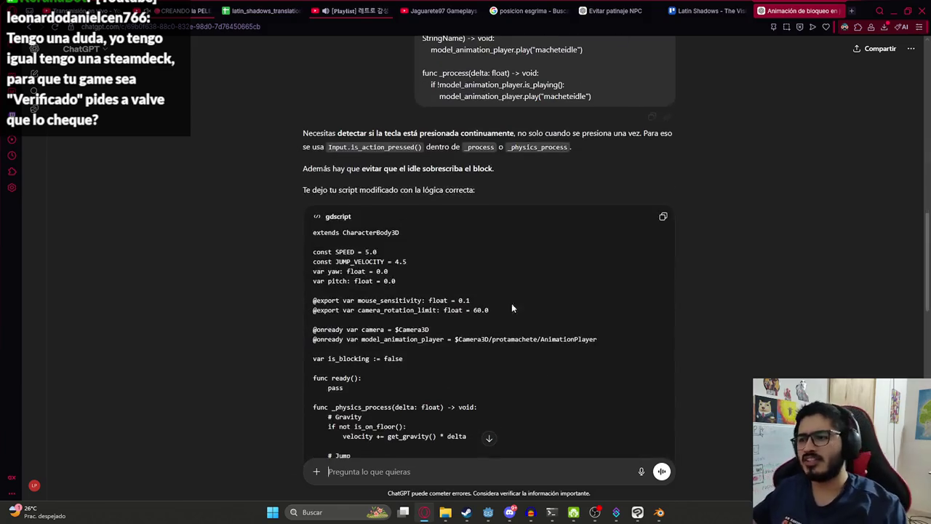
left_click(662, 216)
scroll(530, 313, "down", 10)
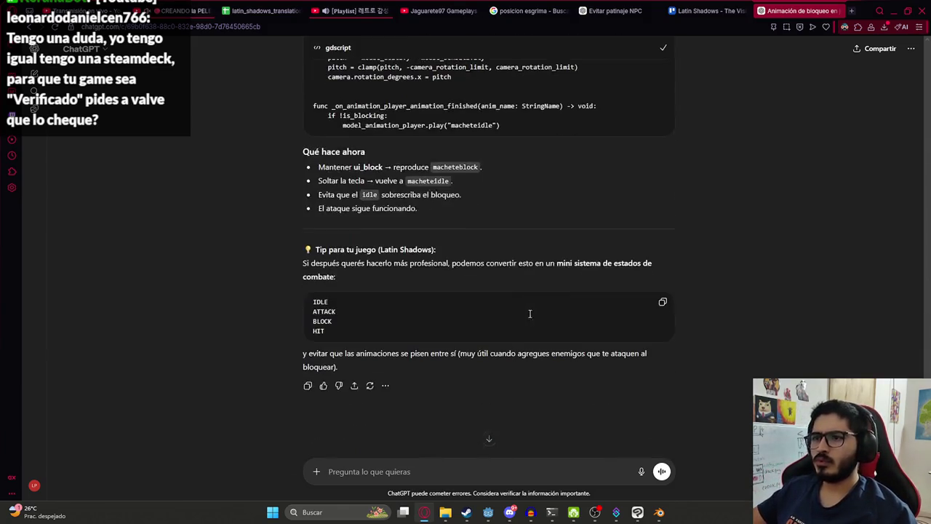
Replace machete_player.gd's contents with the new is_blocking code and save it.
key("alt+Tab")
key("ctrl+v")
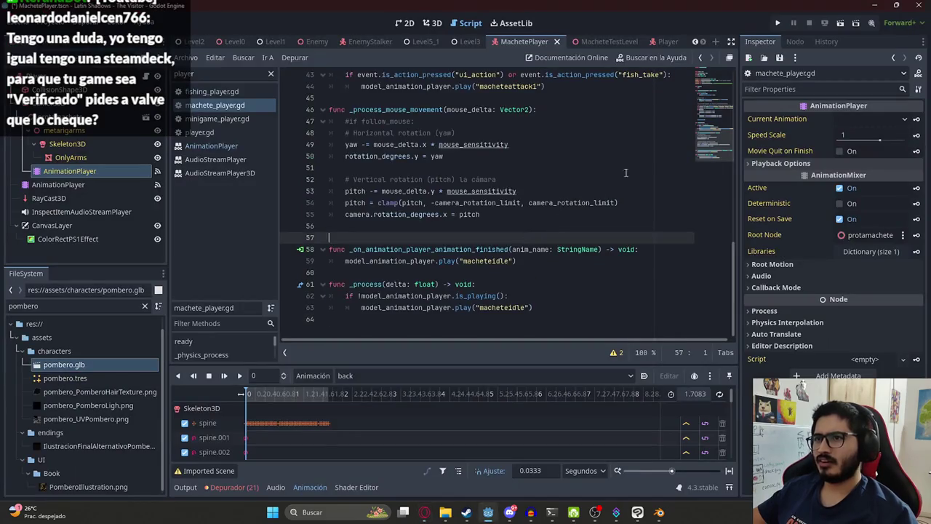
key("ctrl+a")
key("ctrl+v")
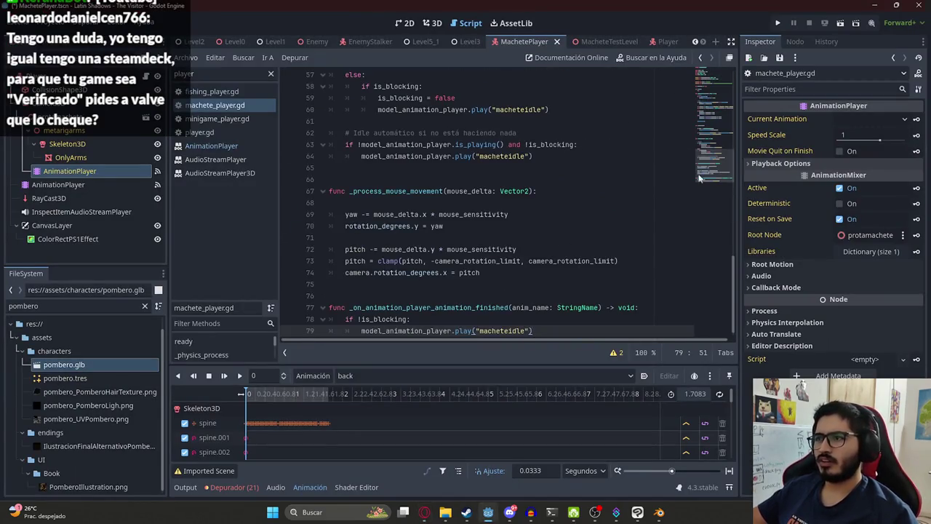
scroll(698, 178, "up", 15)
left_click(530, 152)
scroll(542, 179, "down", 15)
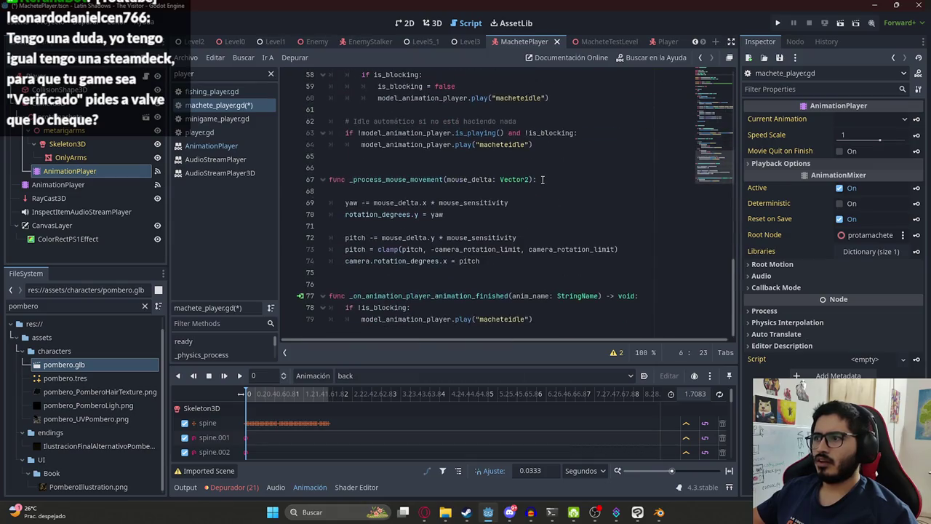
left_click(542, 179)
key("ctrl+s")
Switch to the MacheteTestLevel scene and play it from its tab menu.
right_click(501, 42)
left_click(593, 41)
left_click(593, 41)
right_click(593, 42)
left_click(611, 116)
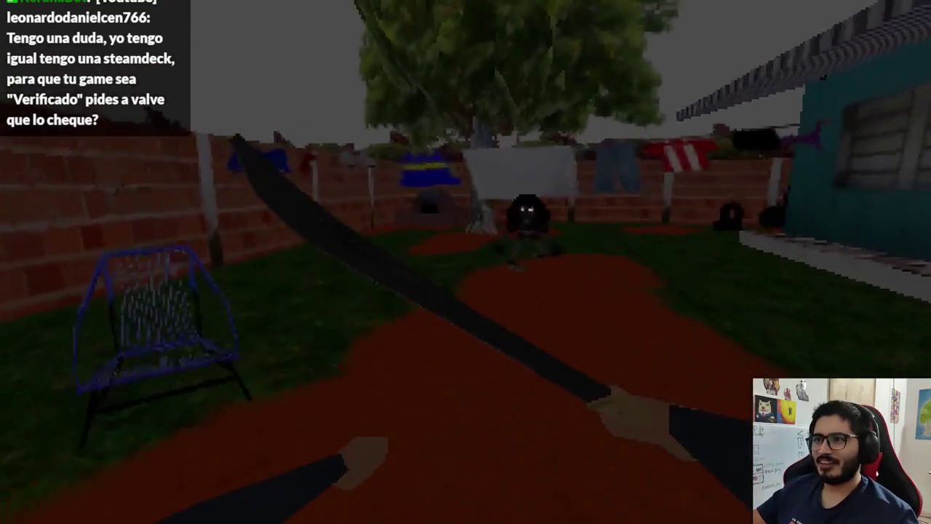
Close the running test game with Alt+F4.
key("alt+F4")
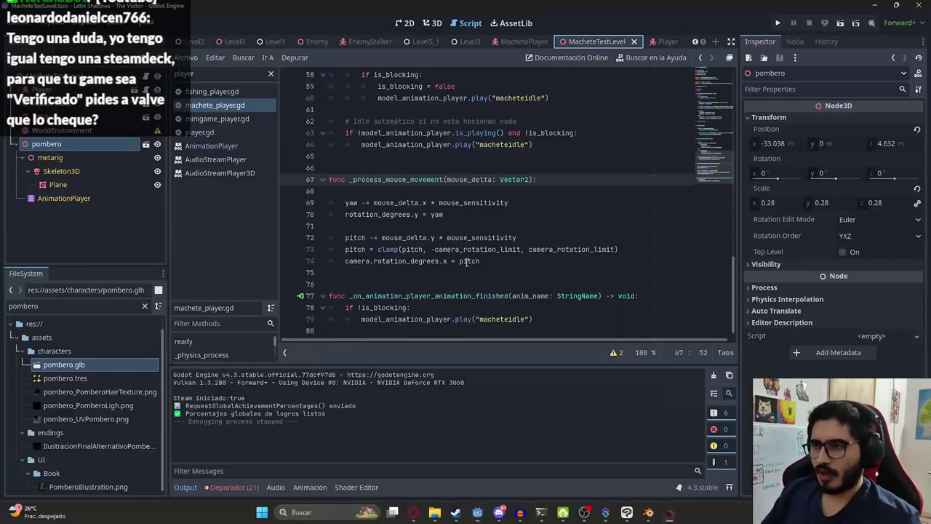
key("alt+Tab")
Send the Spanish follow-up: pass through macheteunblock before returning to macheteidle.
left_click(397, 463)
type("gen")
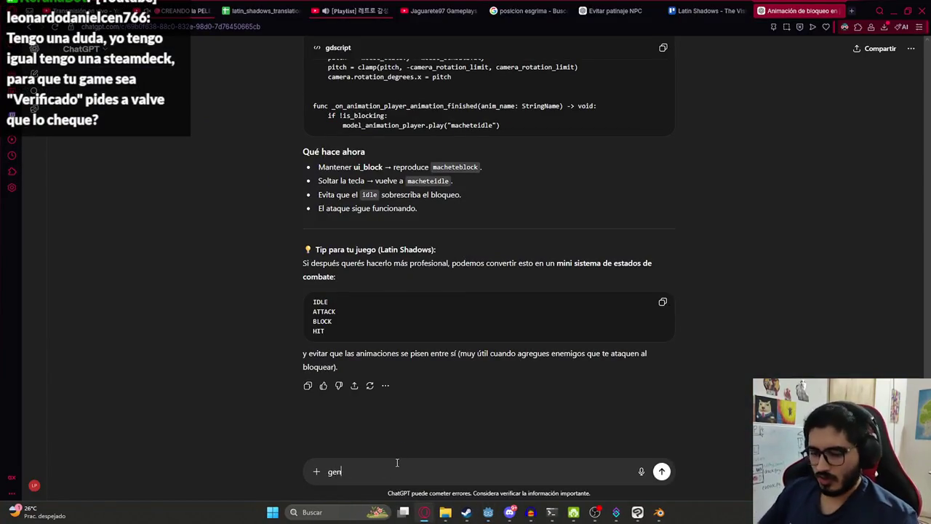
type("ial, pero ante")
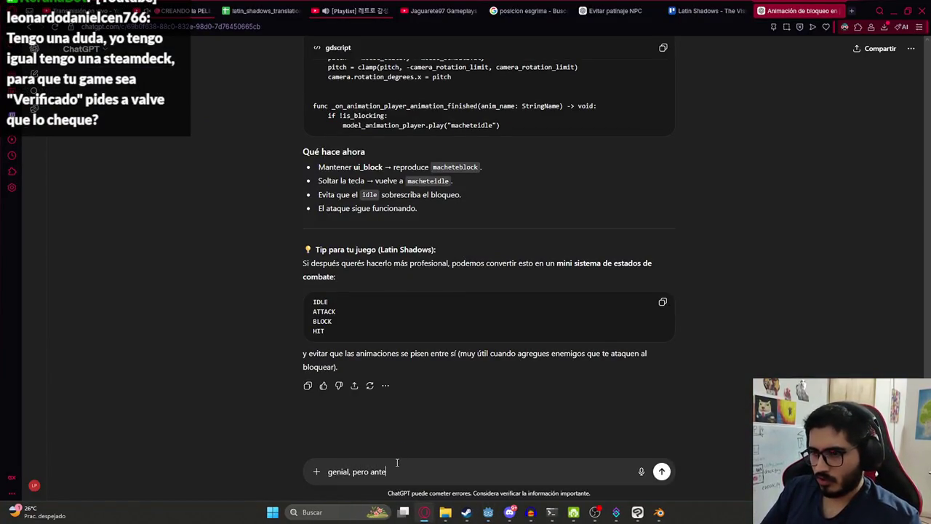
type("s de volver a macheteidle, debe pasar por mache")
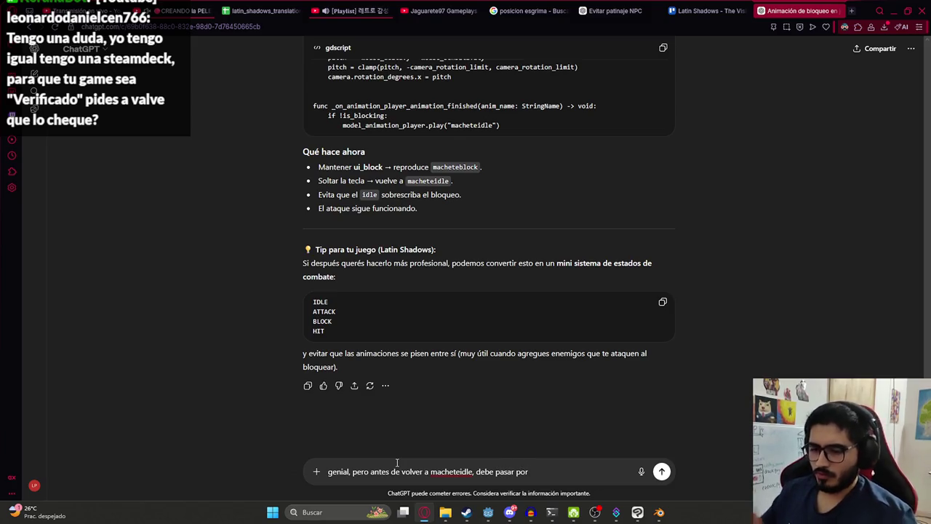
type("teunbl")
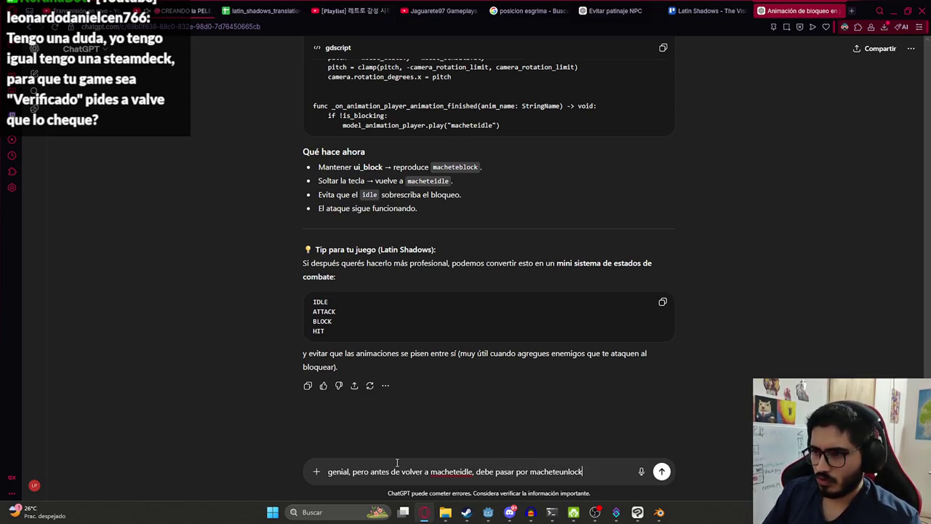
type("ock primero")
key("Return")
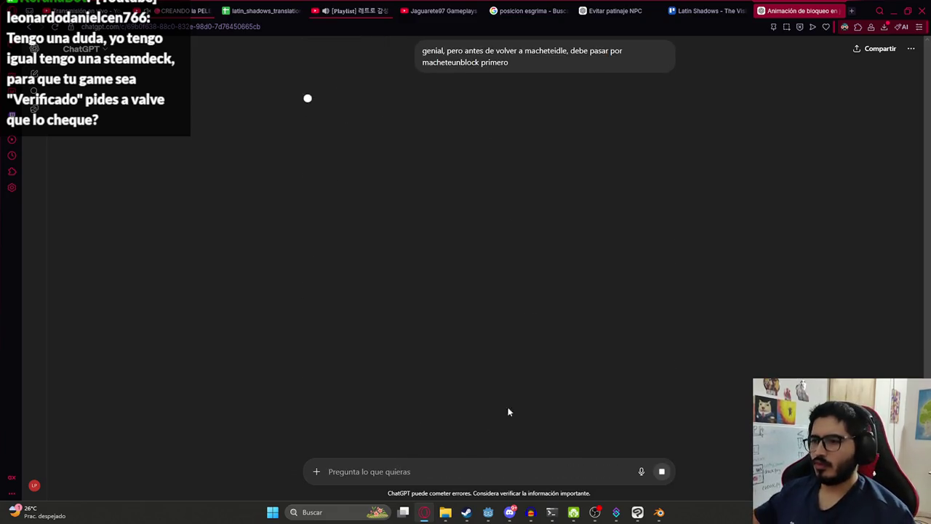
mouse_move(659, 511)
left_click(696, 442)
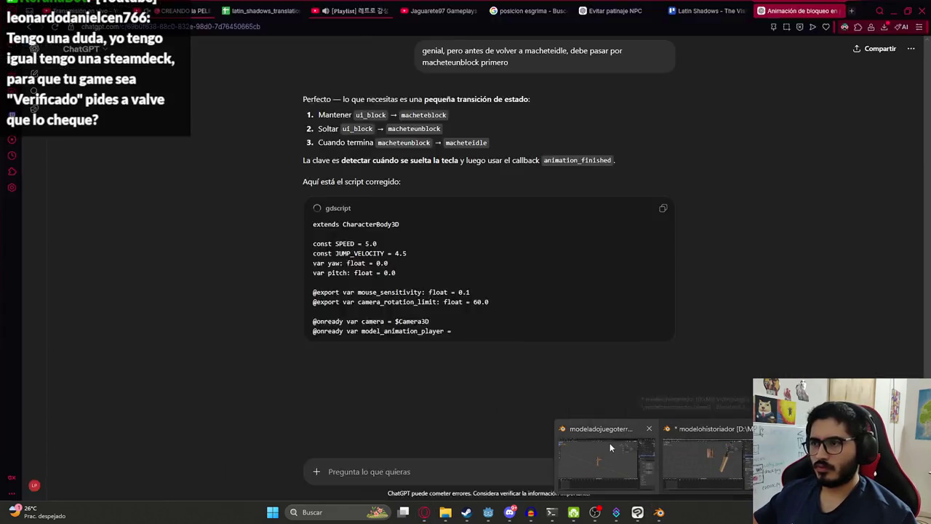
left_click(607, 455)
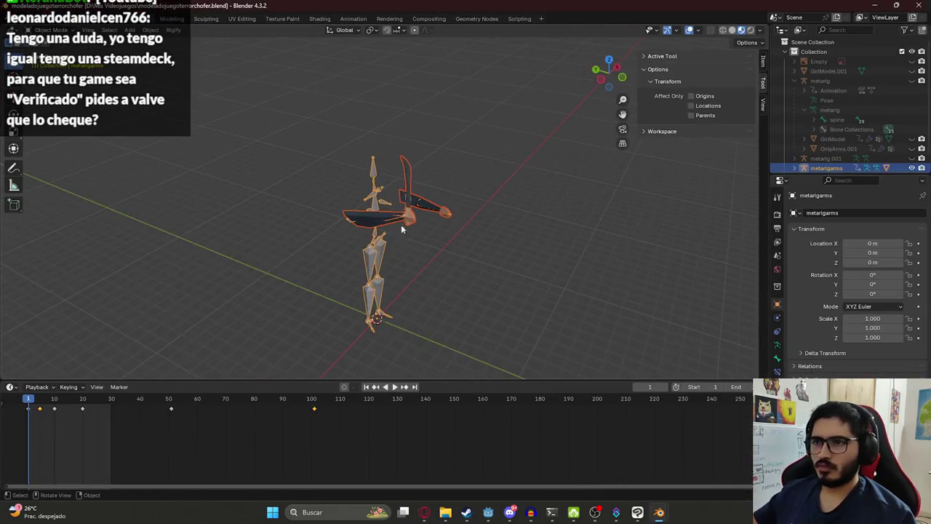
left_click(353, 18)
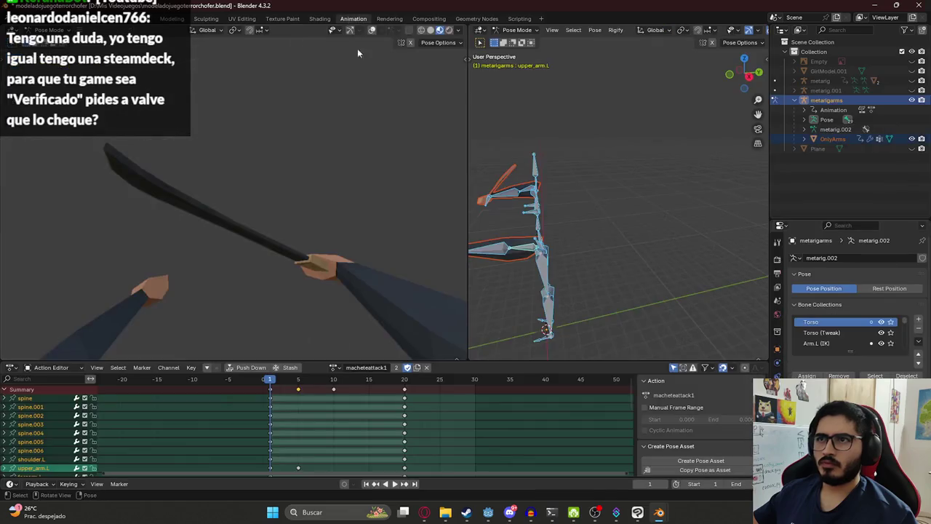
left_click(333, 367)
scroll(374, 447, "down", 4)
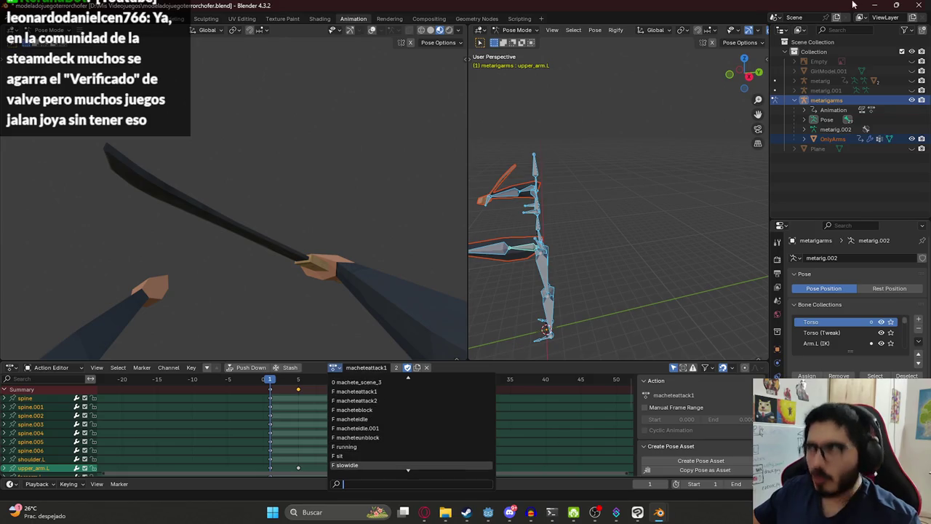
left_click(424, 512)
scroll(473, 293, "down", 5)
scroll(474, 293, "down", 10)
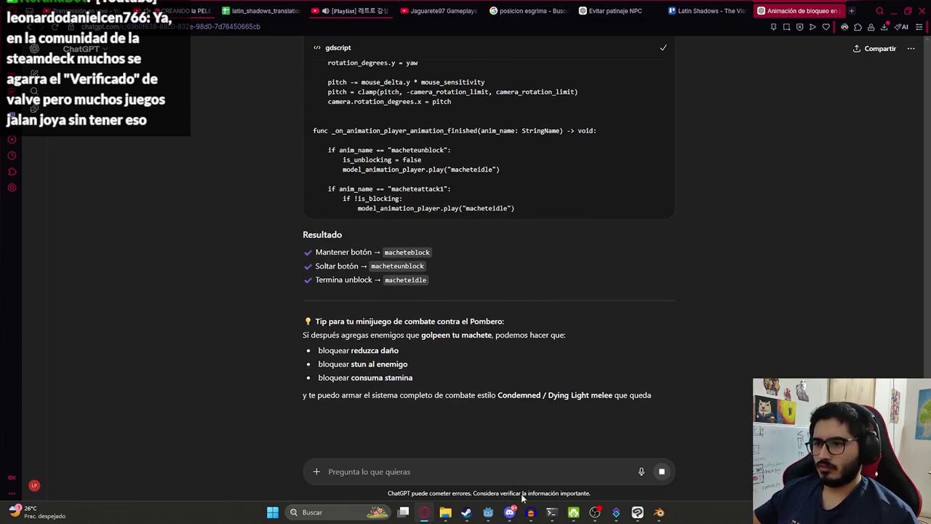
Replace machete_player.gd with ChatGPT's updated macheteunblock code.
left_click(488, 512)
left_click(511, 261)
key("ctrl+a")
key("ctrl+v")
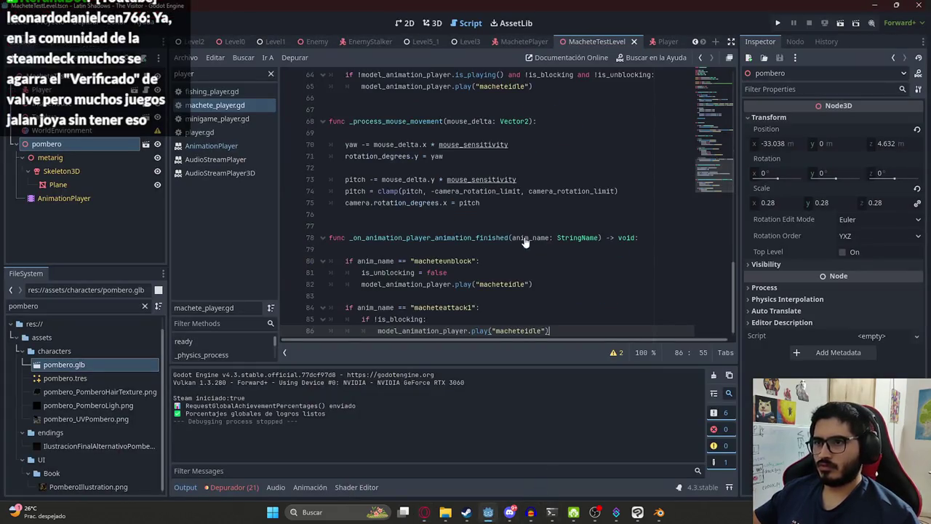
scroll(564, 229, "up", 5)
scroll(564, 230, "up", 10)
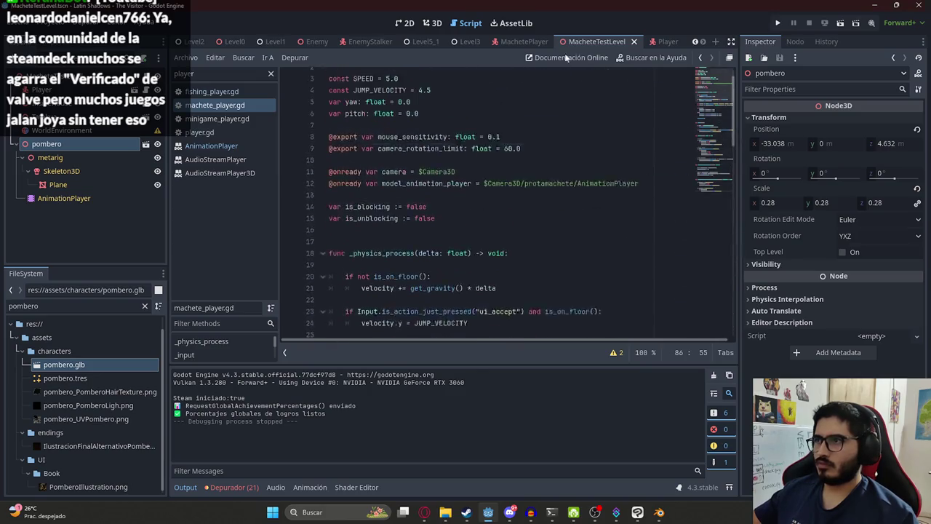
Play-test the MacheteTestLevel scene, then stop it with F8.
right_click(583, 38)
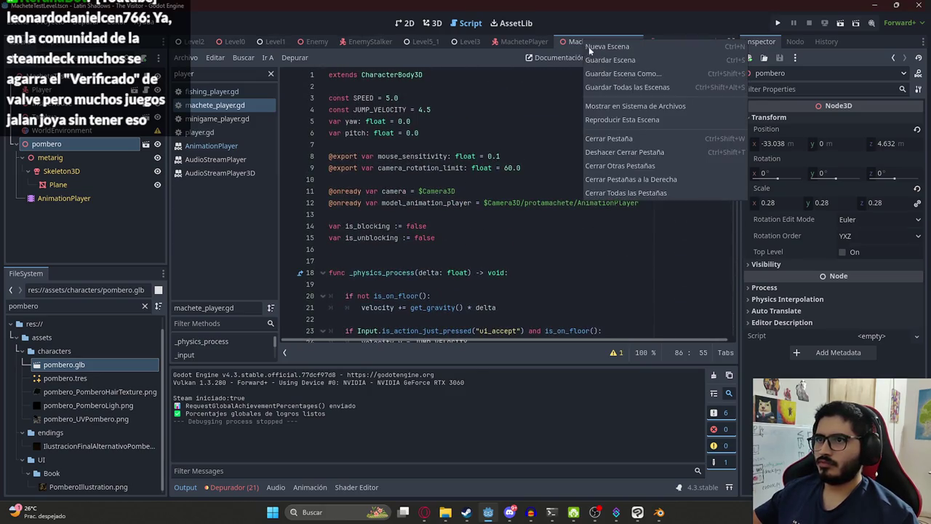
left_click(608, 115)
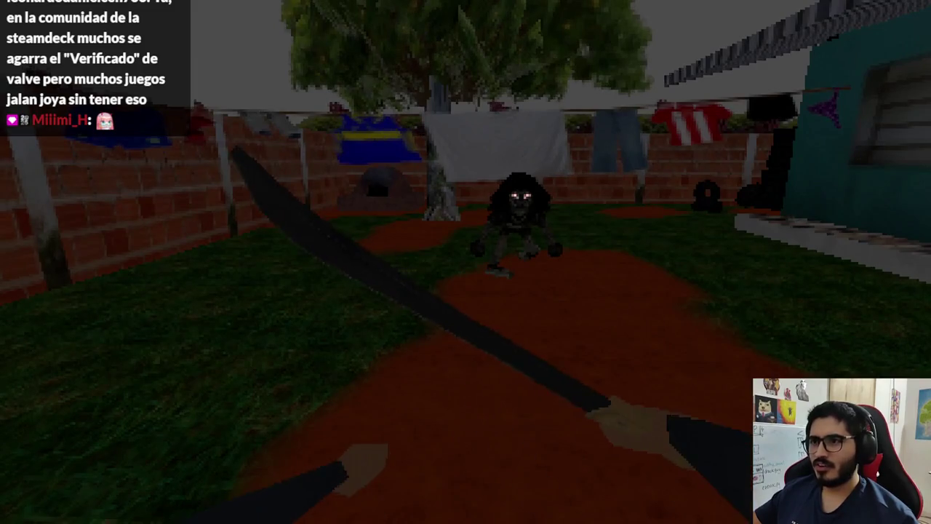
key("F8")
Copy the entire machete_player.gd script for ChatGPT.
left_click(467, 262)
key("ctrl+a")
key("ctrl+c")
left_click(424, 512)
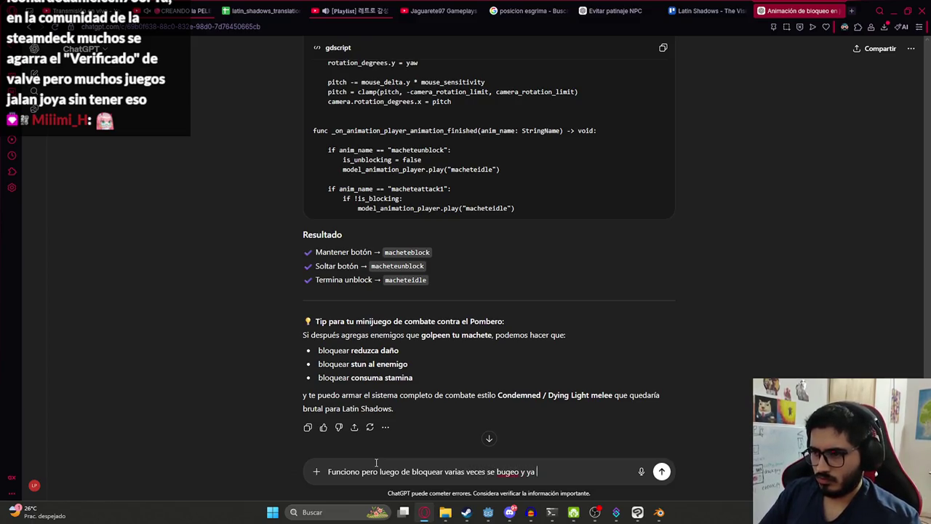
Send the report that blocking broke, then copy ChatGPT's MacheteState enum script.
type("o bloque")
key("Return")
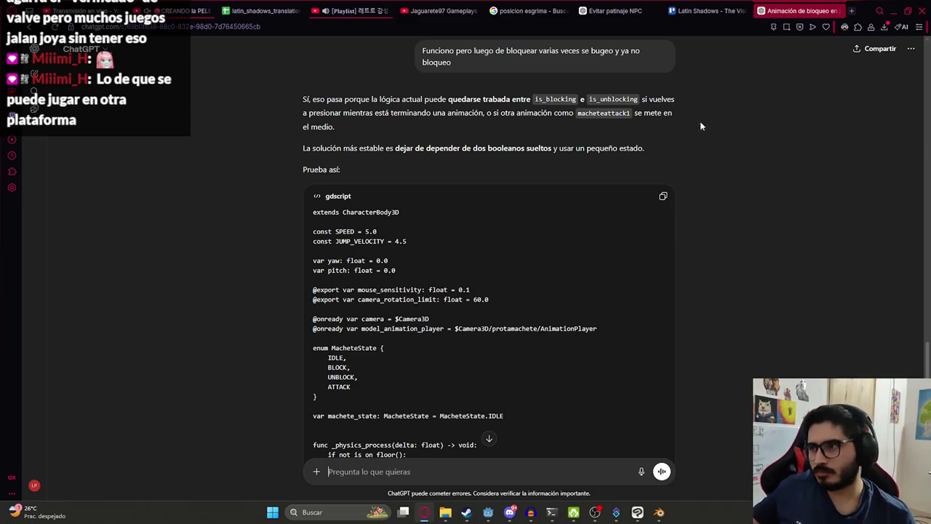
left_click(663, 197)
scroll(663, 200, "down", 10)
Replace machete_player.gd with the MacheteState code and run the MacheteTestLevel scene.
key("alt+Tab")
key("ctrl+a")
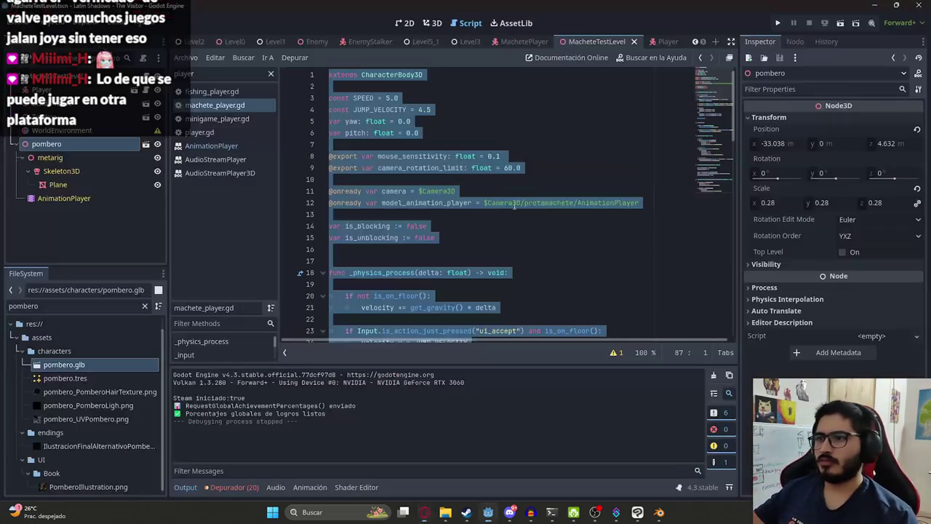
key("ctrl+v")
right_click(605, 42)
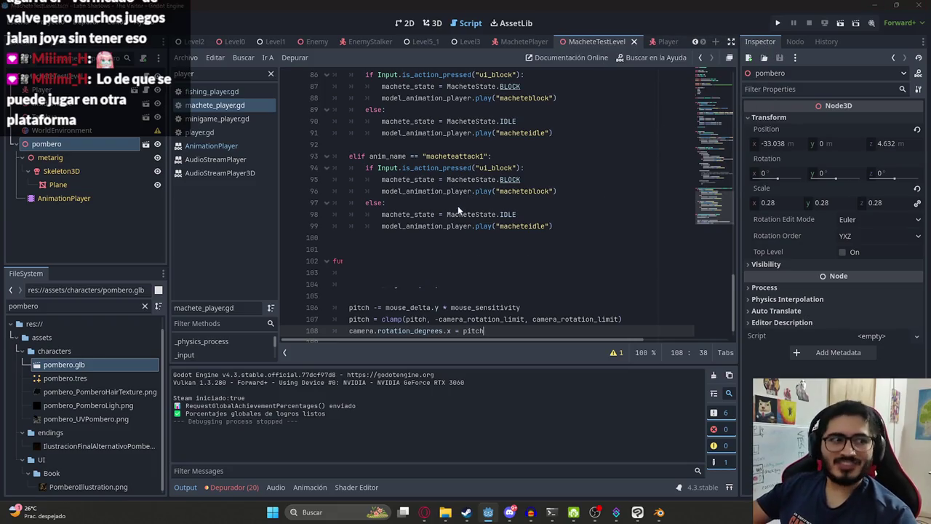
key("F5")
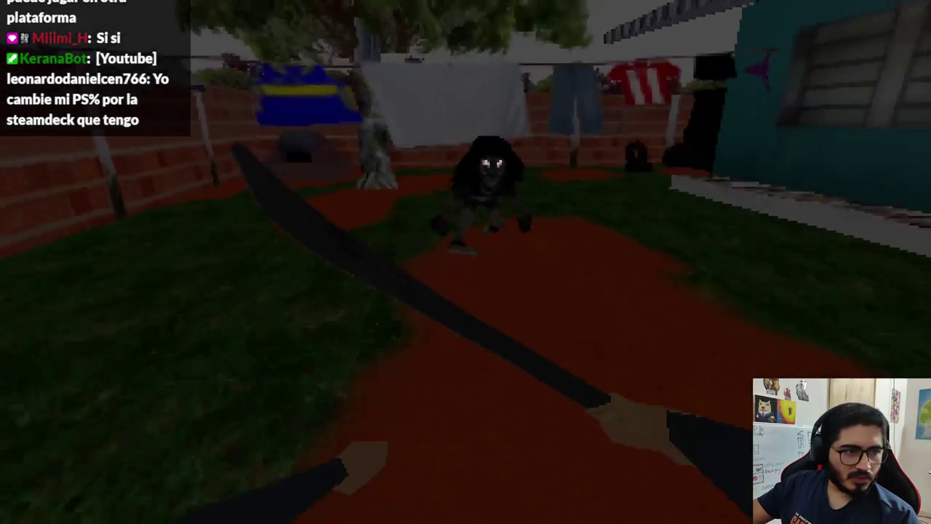
Back away, swing the machete at the monster ten times, then stop the game with F8.
key("s")
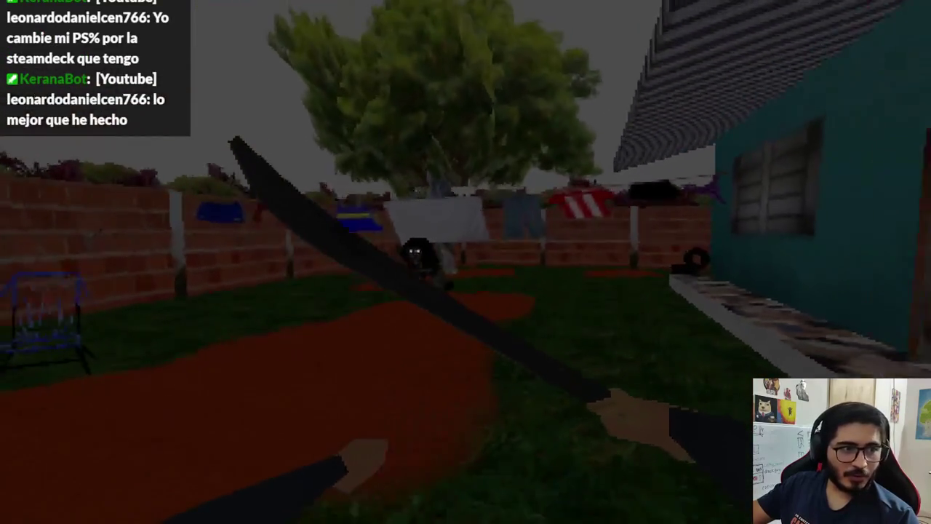
left_click(466, 262)
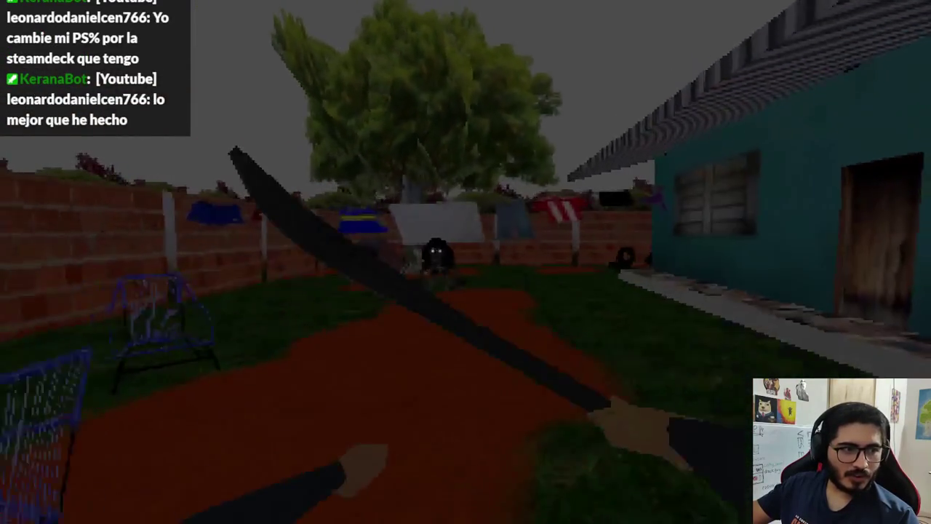
left_click(465, 261)
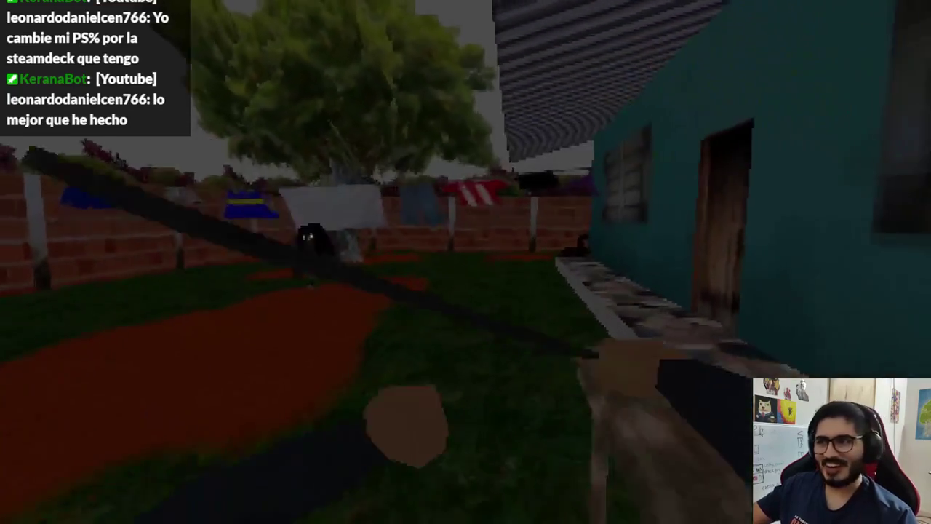
left_click(465, 262)
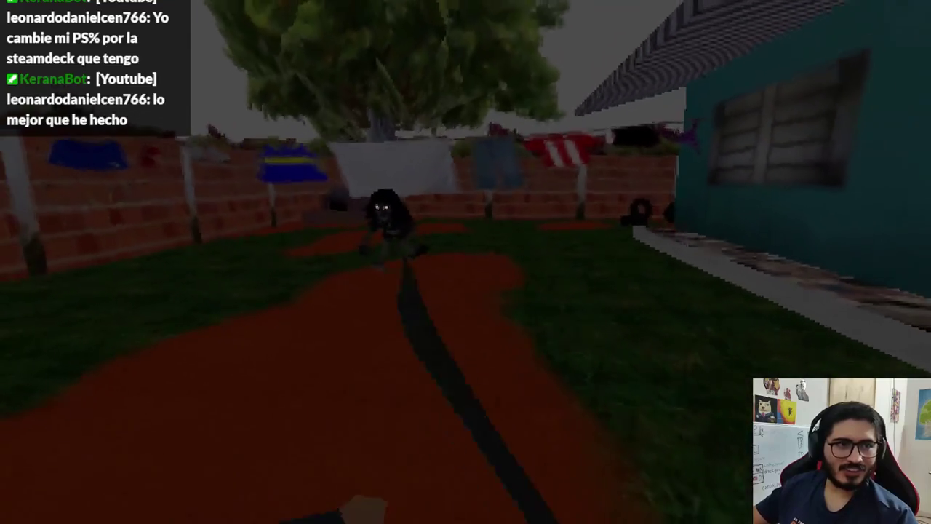
left_click(465, 262)
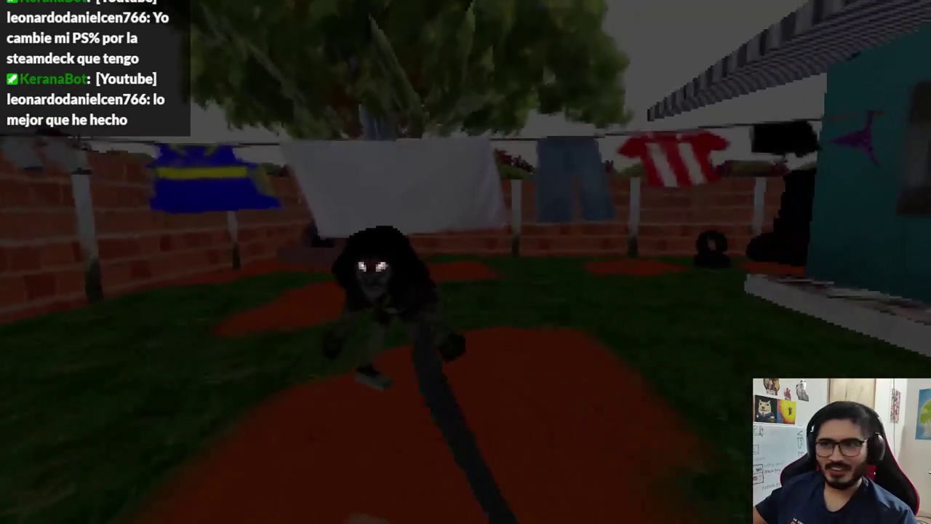
left_click(465, 262)
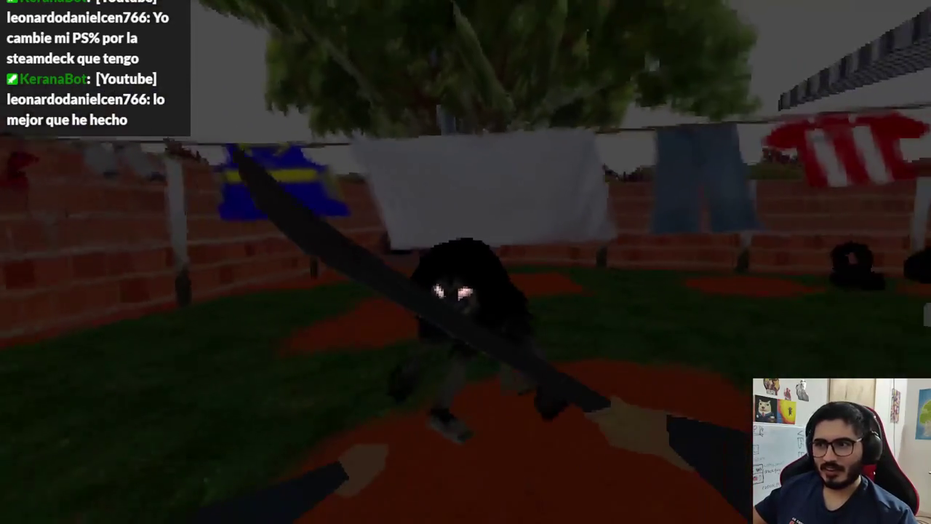
left_click(466, 262)
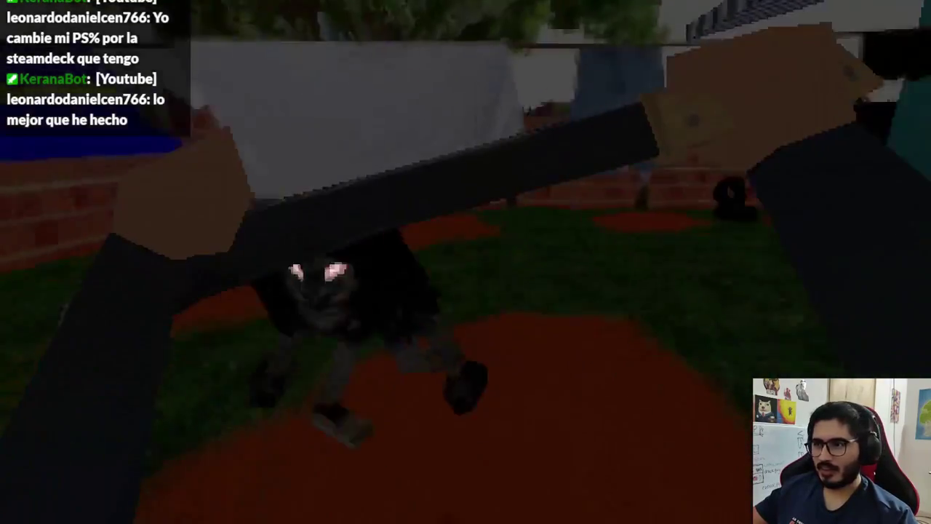
left_click(465, 261)
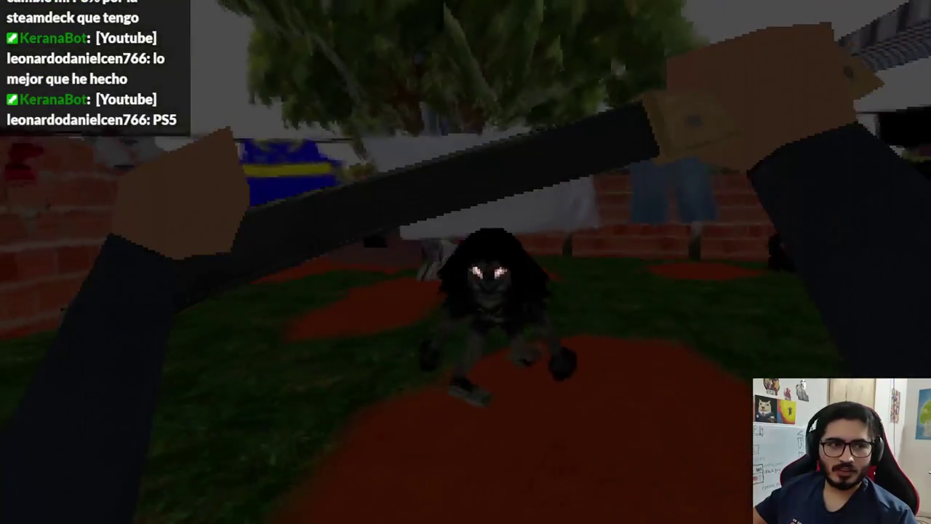
left_click(466, 262)
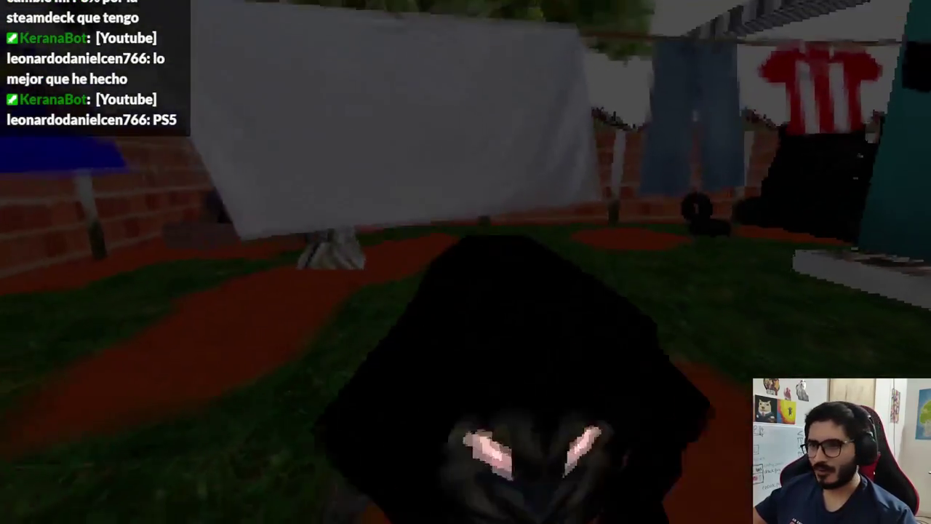
left_click(465, 262)
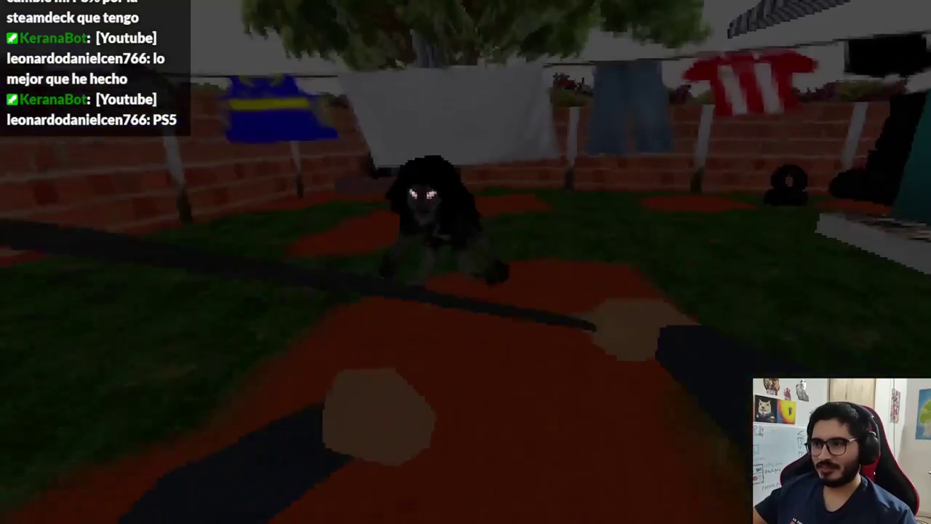
left_click(466, 262)
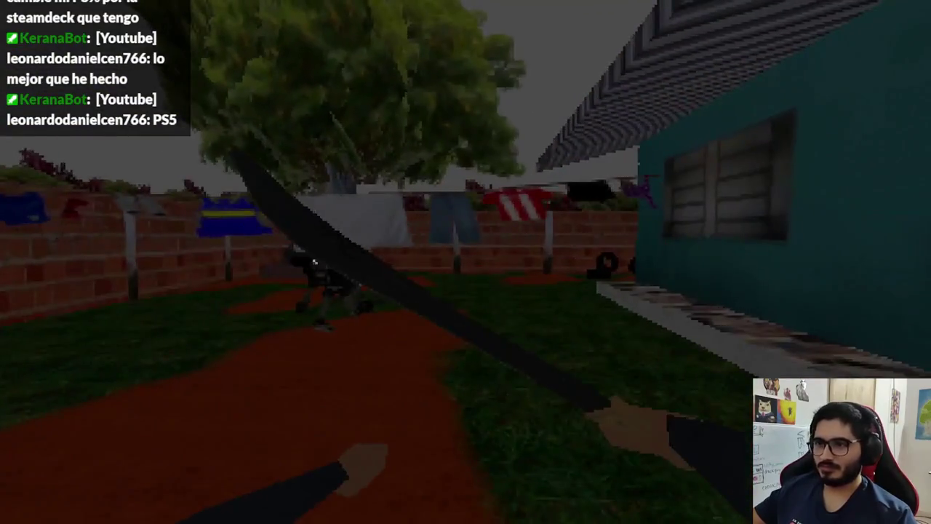
key("F8")
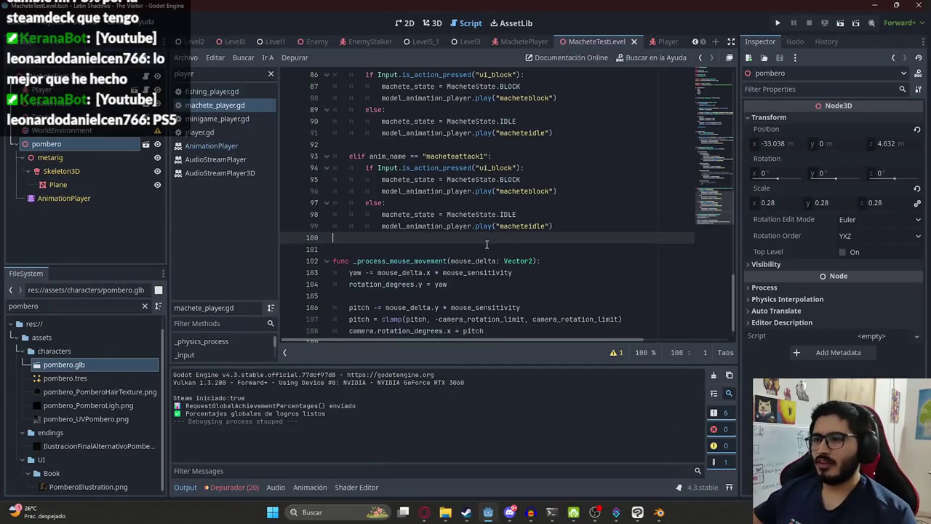
Look around in the running backyard level, then stop the play-test with F8.
left_click_drag(712, 216, 712, 94)
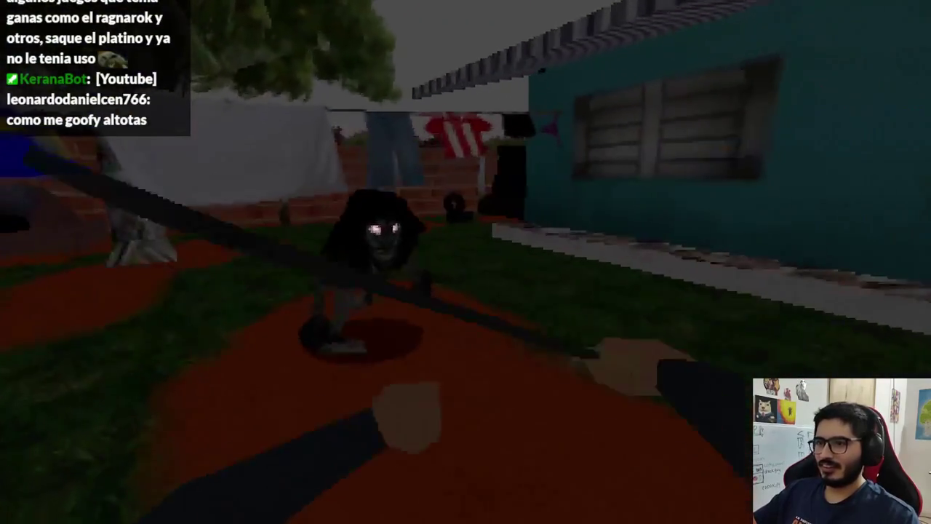
key("F8")
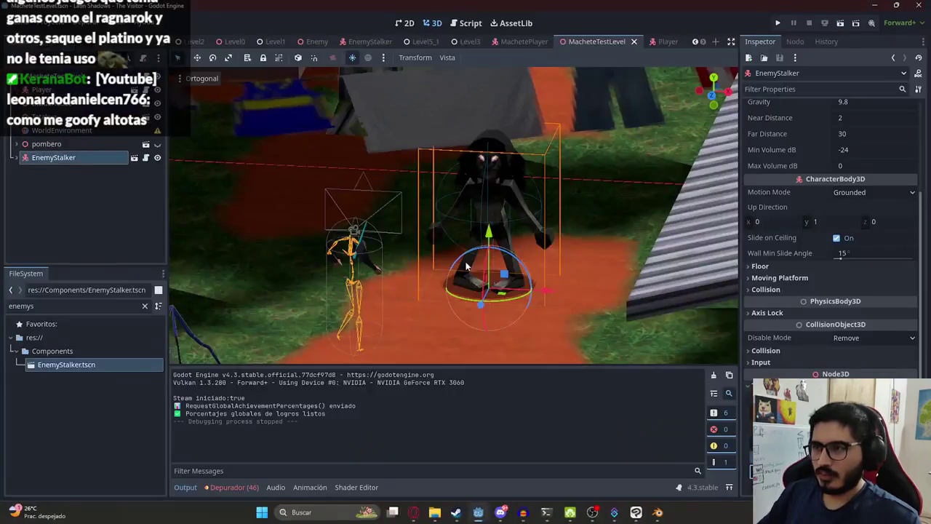
Add a NavigationRegion3D child node to the MacheteTestLevel root, viewed top-down.
scroll(546, 234, "down", 3)
left_click_drag(509, 262, 545, 234)
key("KP_7")
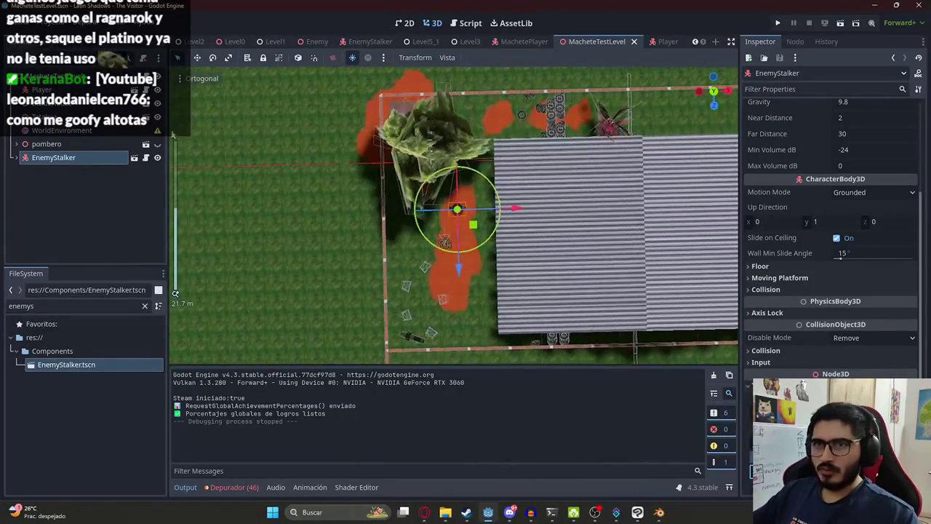
right_click(56, 78)
left_click(80, 110)
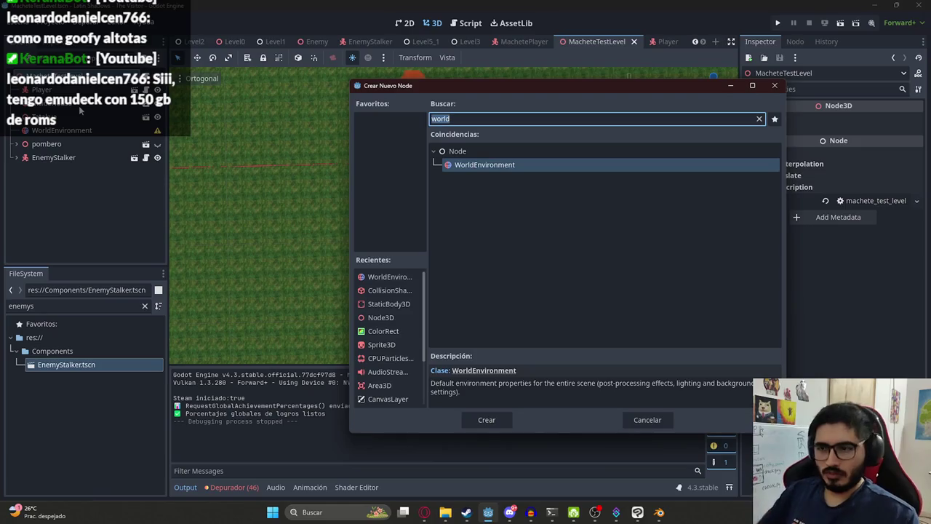
type("navigation")
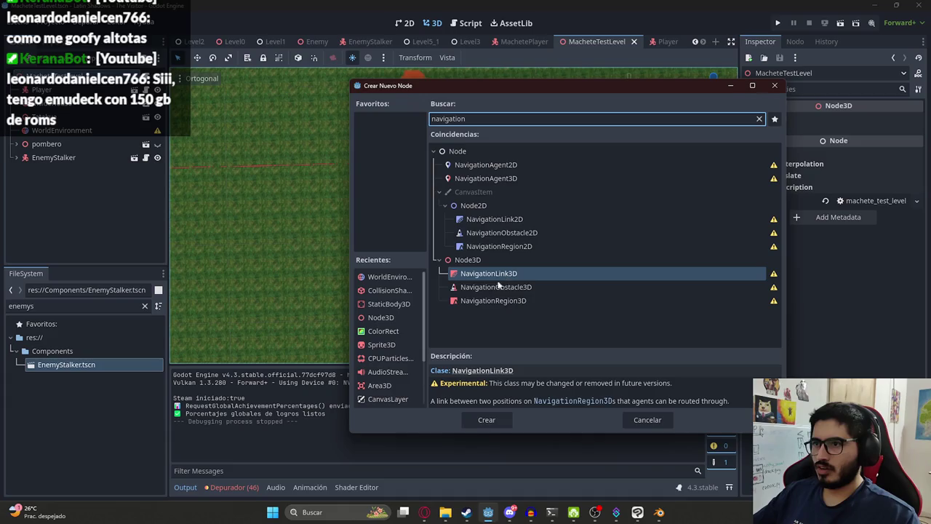
double_click(509, 302)
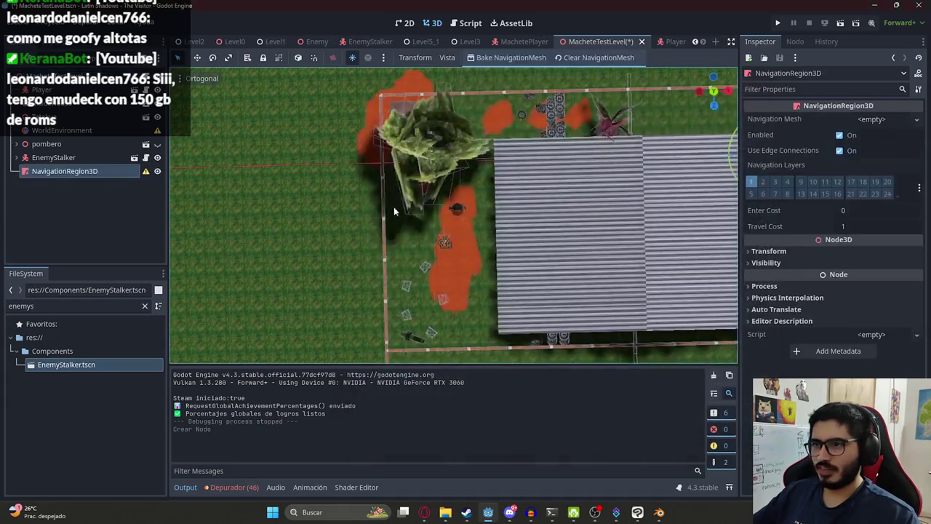
Attempt a navmesh bake, dismiss the missing-mesh alert, and filter FileSystem for 'level5'.
left_click(510, 58)
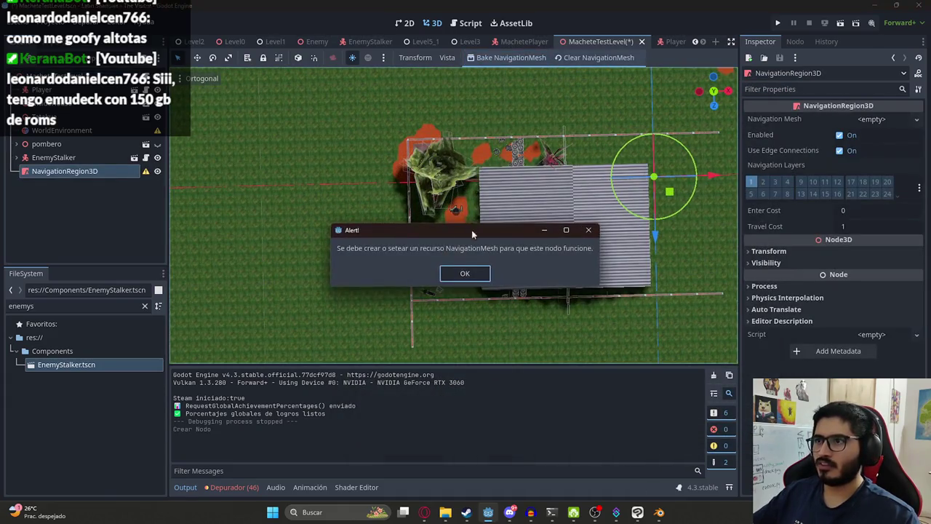
left_click(463, 274)
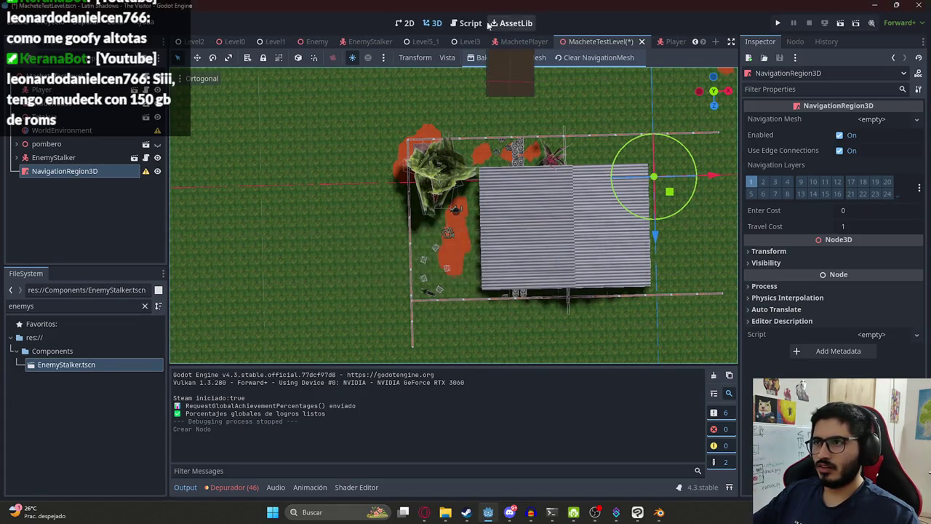
double_click(79, 305)
type("level5")
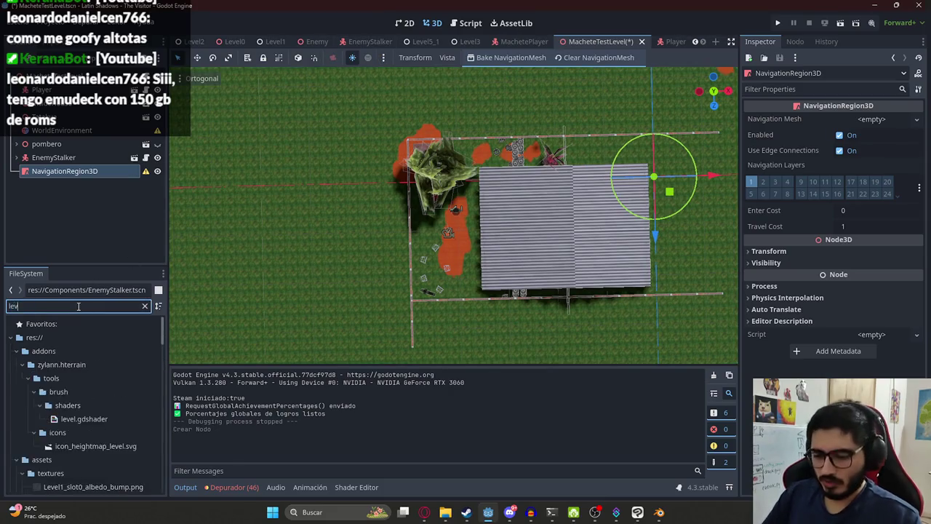
Open Level5_1.tscn to reference its NavigationRegion3D, then return to MacheteTestLevel.
double_click(73, 391)
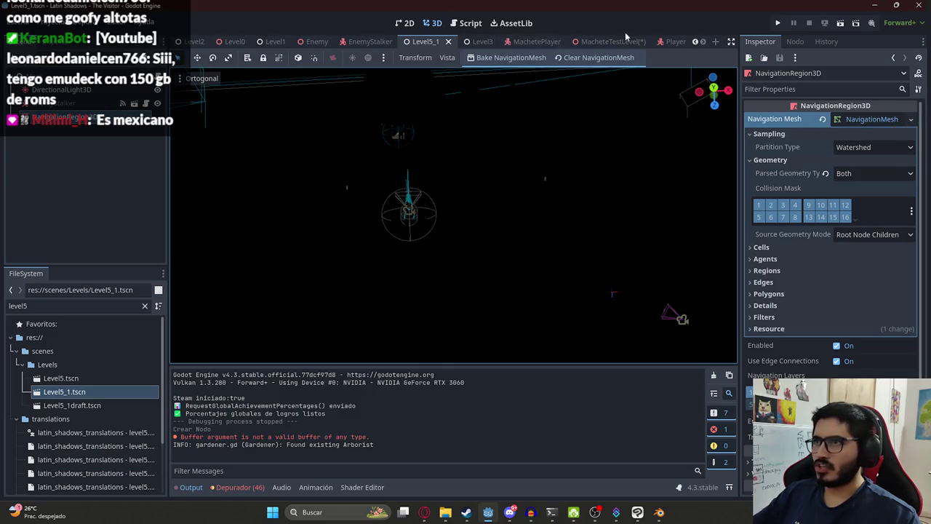
left_click(648, 42)
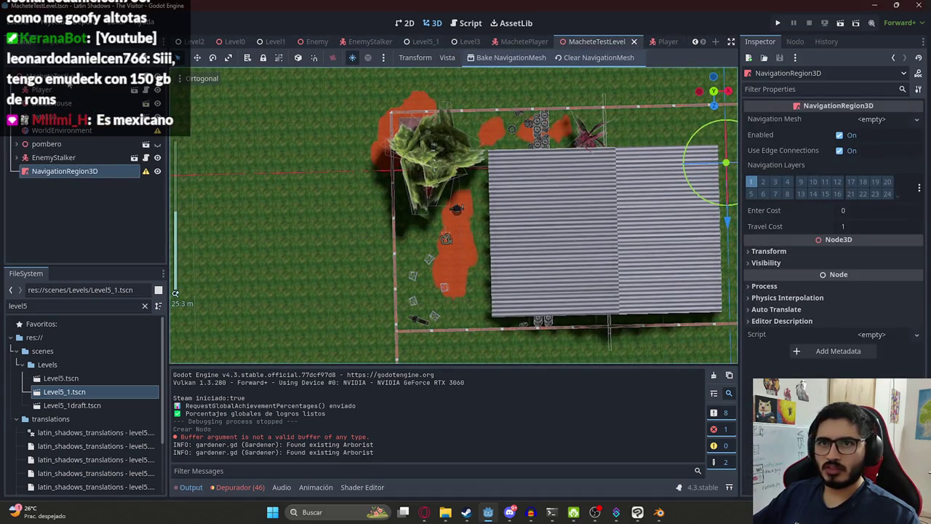
Add a MeshInstance3D child to the root and give it a placeholder mesh.
right_click(69, 80)
left_click(94, 106)
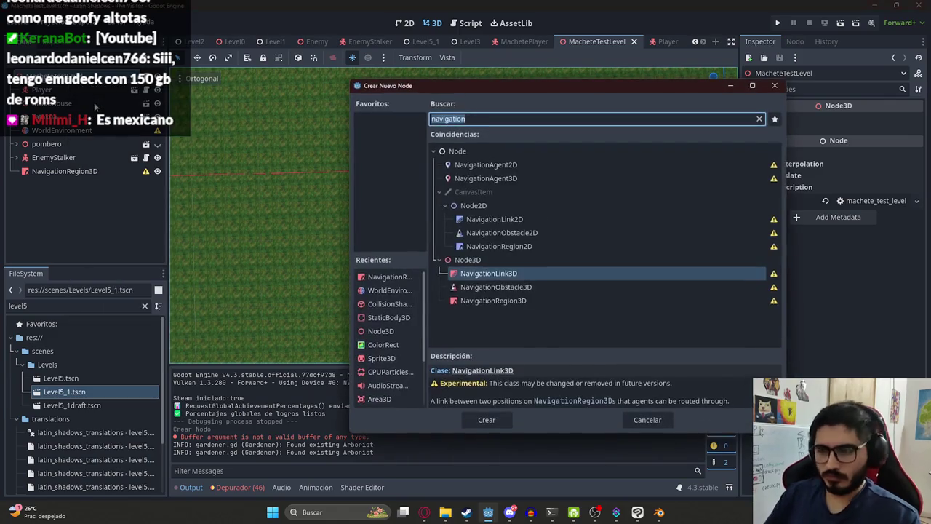
type("mesh")
key("Return")
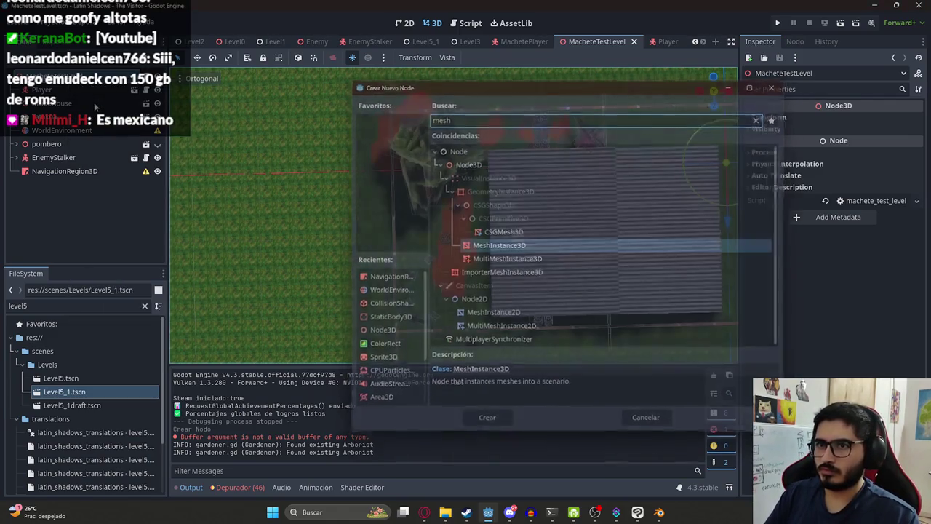
left_click(866, 122)
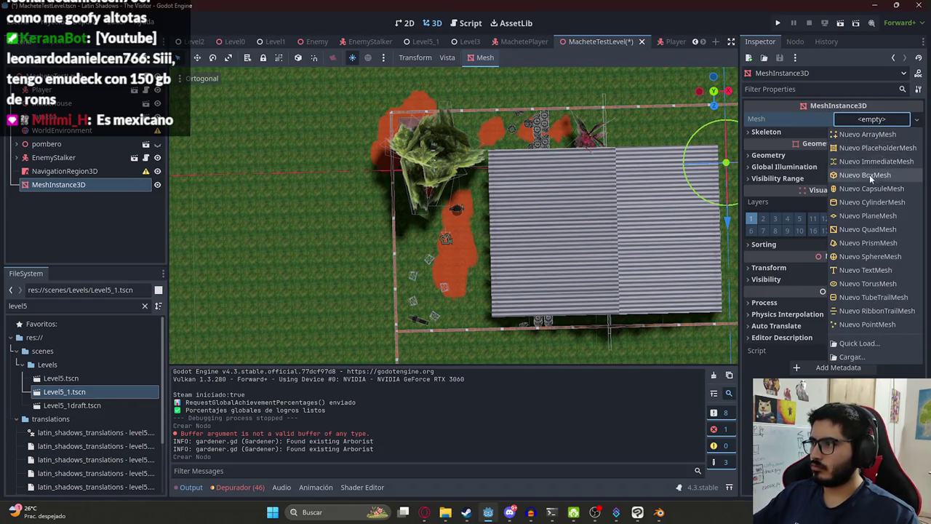
left_click(872, 148)
Move the mesh instance into the backyard and adjust its height.
scroll(640, 198, "down", 5)
left_click_drag(640, 198, 447, 232)
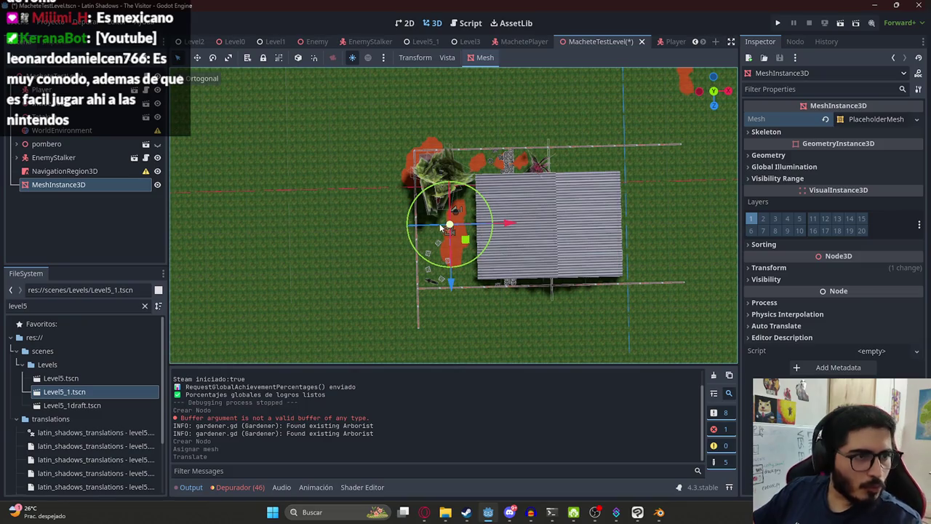
scroll(449, 241, "up", 5)
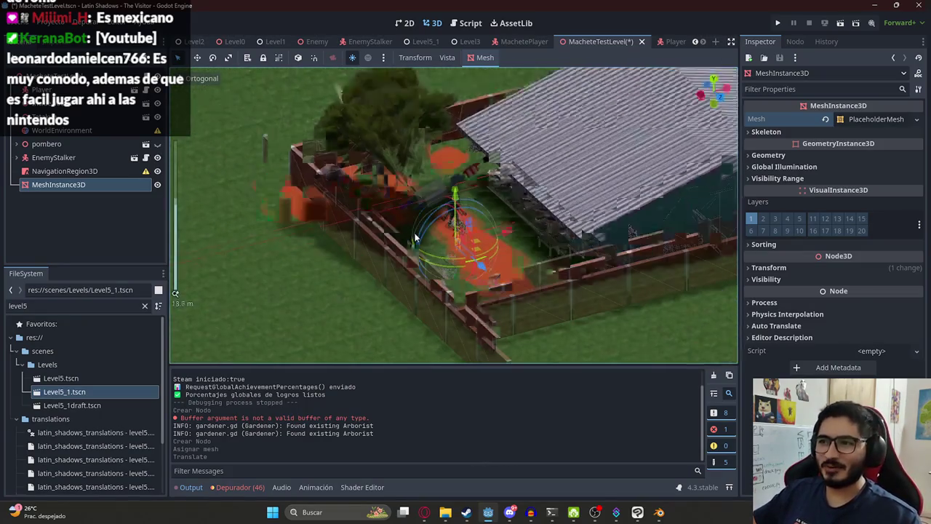
left_click_drag(460, 223, 477, 55)
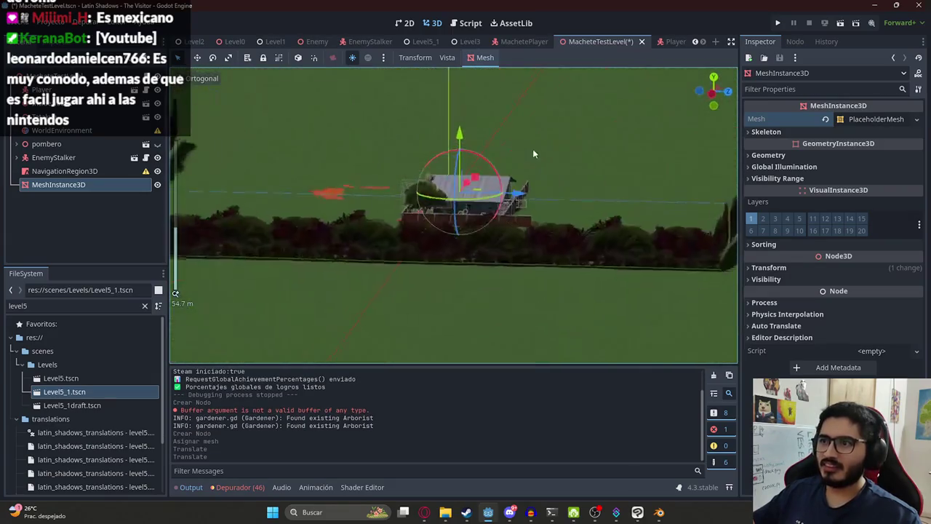
key("ctrl+z")
scroll(393, 267, "up", 5)
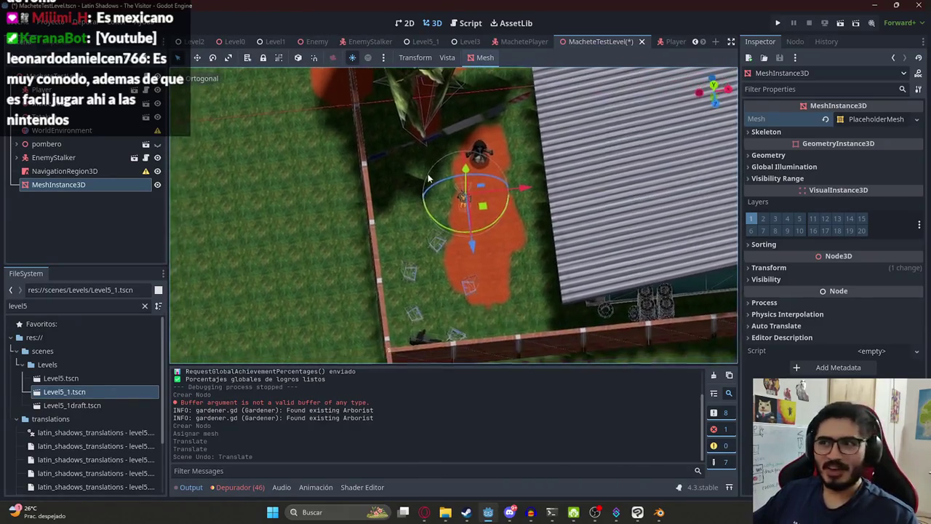
scroll(422, 190, "down", 2)
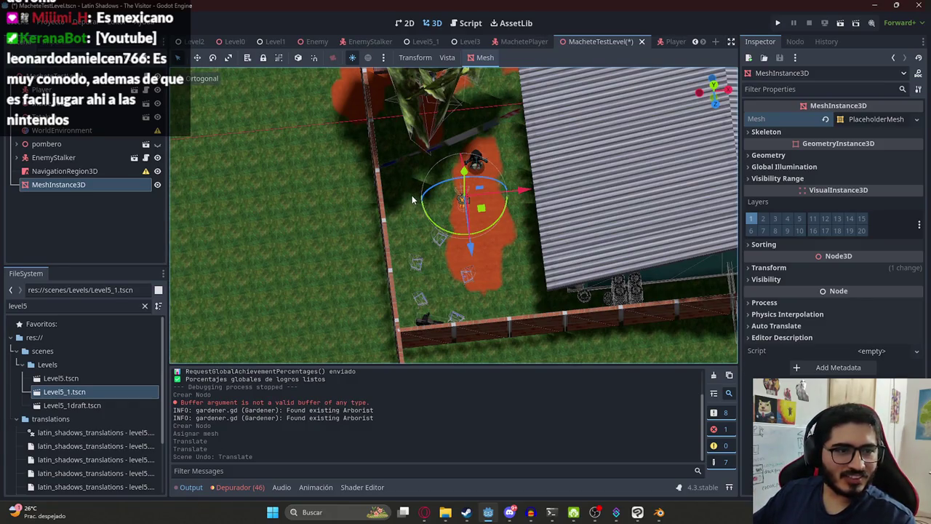
left_click_drag(469, 197, 563, 168)
scroll(563, 171, "up", 2)
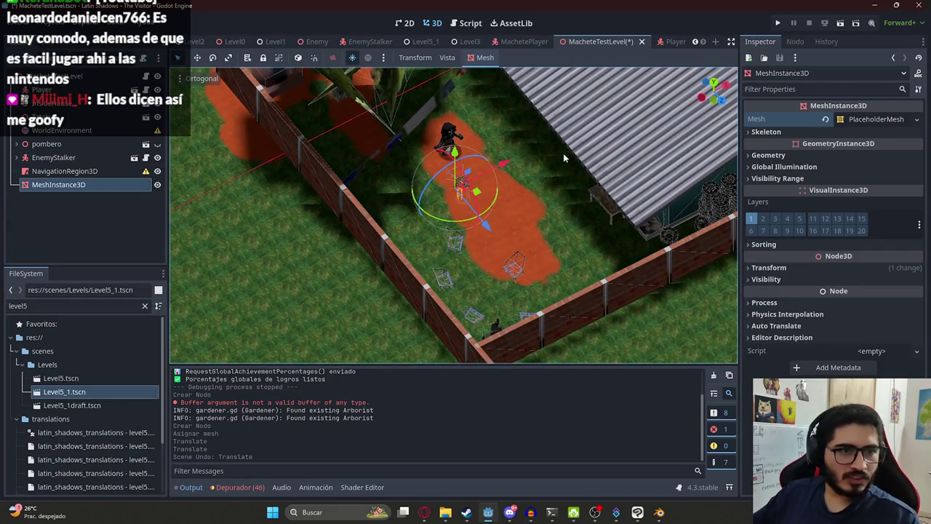
scroll(554, 162, "up", 5)
left_click_drag(554, 162, 499, 225)
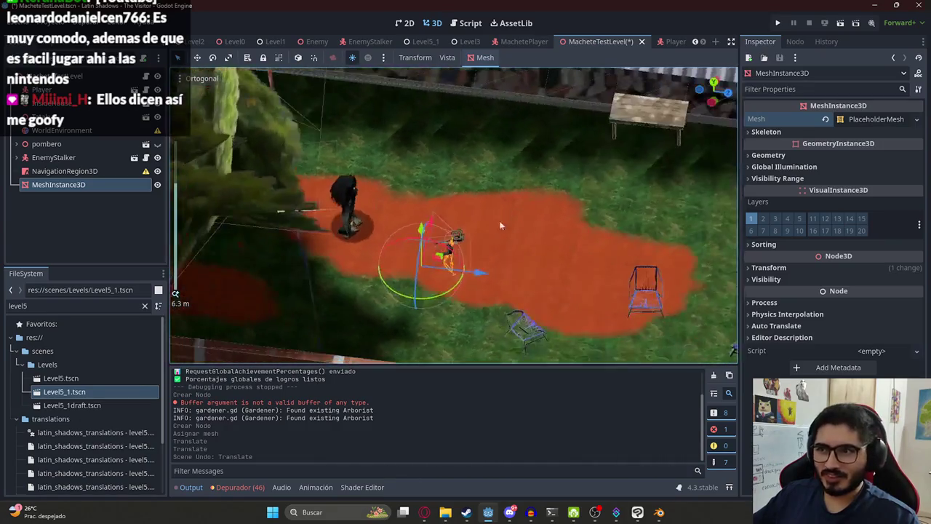
scroll(417, 277, "up", 4)
left_click_drag(393, 271, 393, 256)
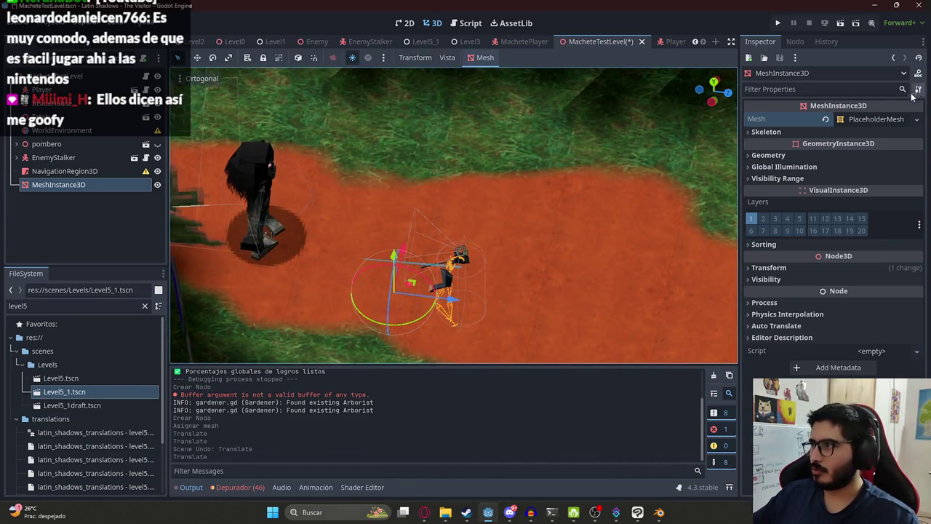
Replace the placeholder mesh with a new BoxMesh.
left_click(875, 118)
left_click(911, 118)
left_click(865, 189)
left_click(871, 119)
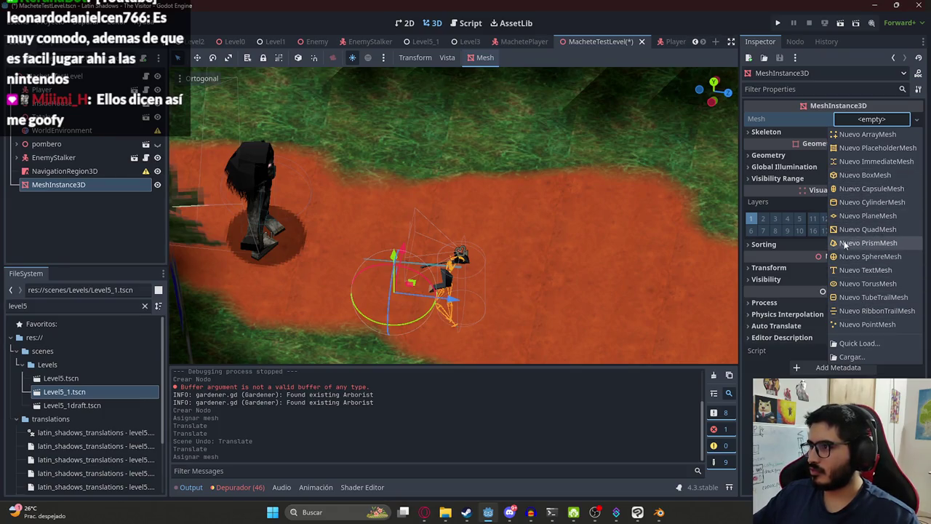
left_click(864, 174)
Scale the box into a large rectangle and move it toward the tree.
key("KP_7")
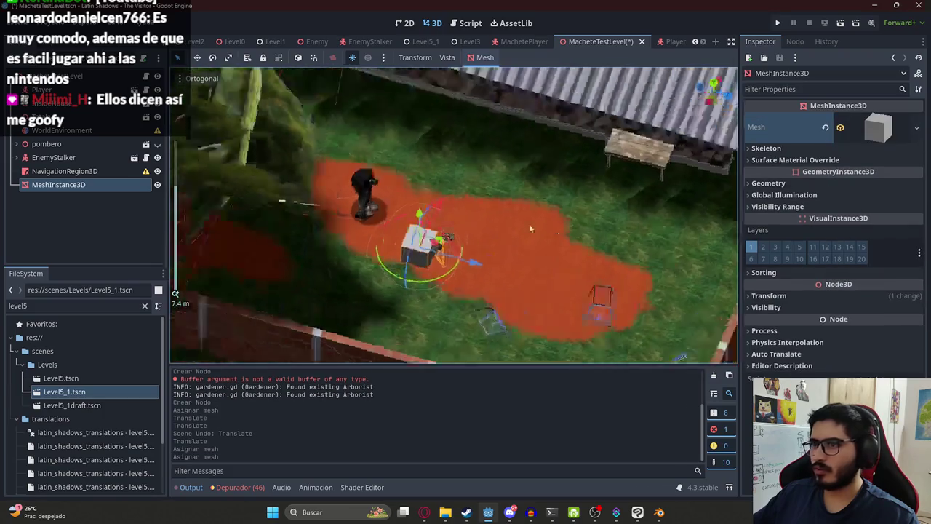
scroll(468, 238, "up", 3)
scroll(468, 243, "down", 5)
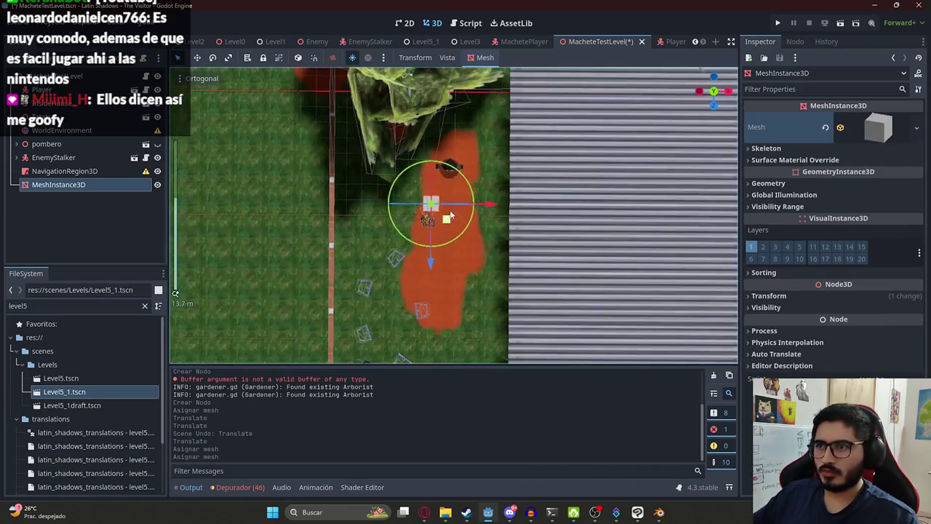
left_click_drag(458, 225, 466, 226)
left_click(229, 59)
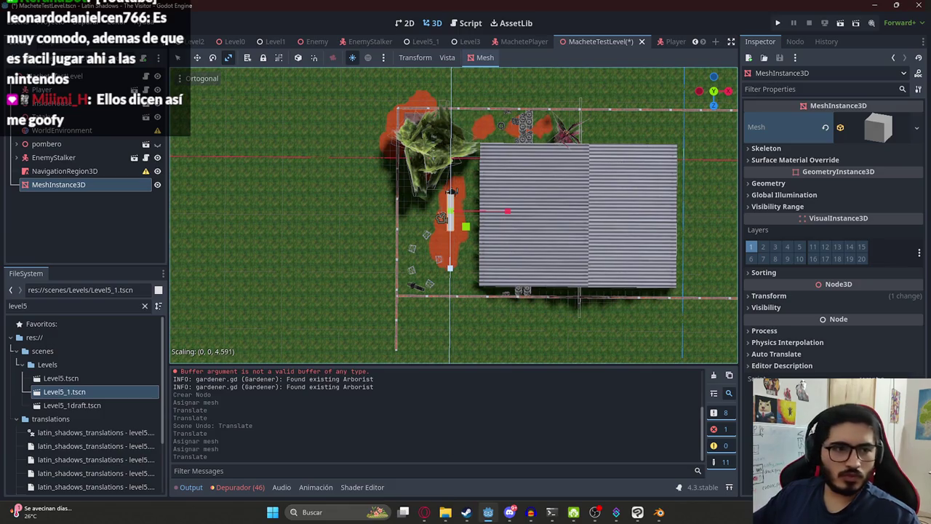
left_click_drag(437, 422, 432, 432)
key("ctrl+z")
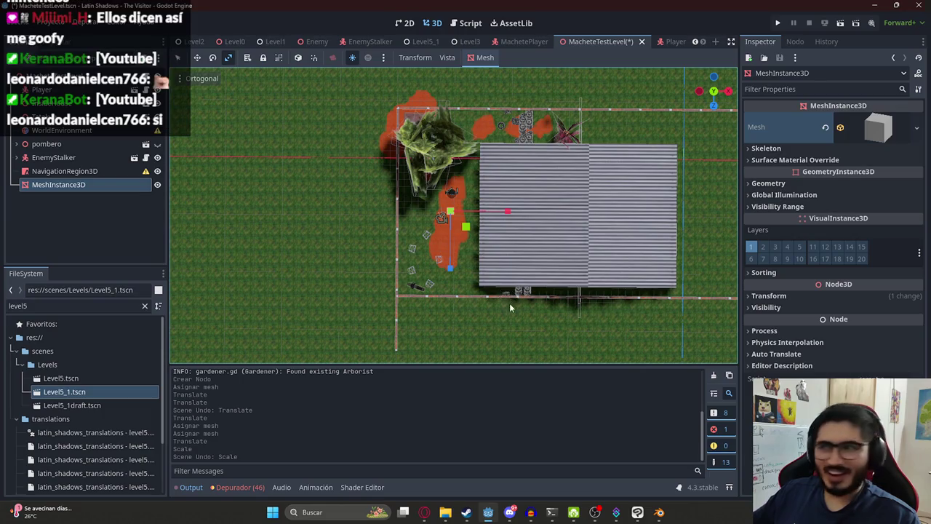
mouse_move(466, 230)
left_mouse_down()
mouse_move(553, 305)
mouse_move(645, 362)
mouse_move(603, 458)
mouse_move(611, 465)
mouse_move(567, 357)
left_mouse_up()
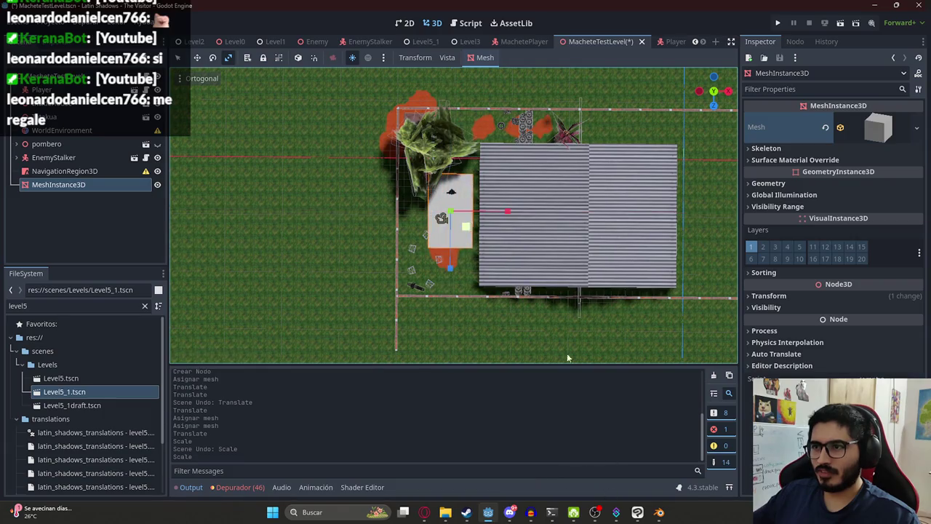
mouse_move(474, 240)
left_mouse_down()
mouse_move(473, 291)
mouse_move(470, 283)
mouse_move(506, 265)
mouse_move(448, 268)
left_mouse_up()
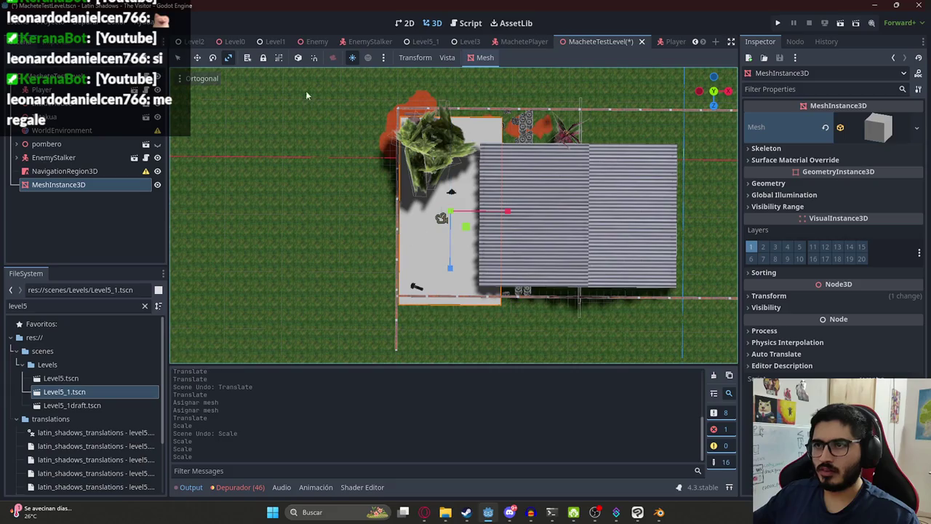
left_click(196, 58)
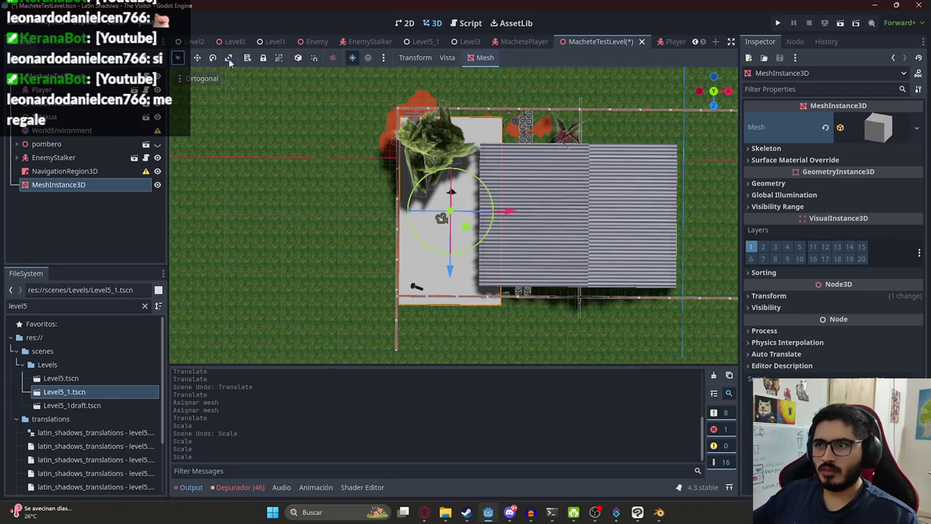
left_click_drag(449, 269, 450, 263)
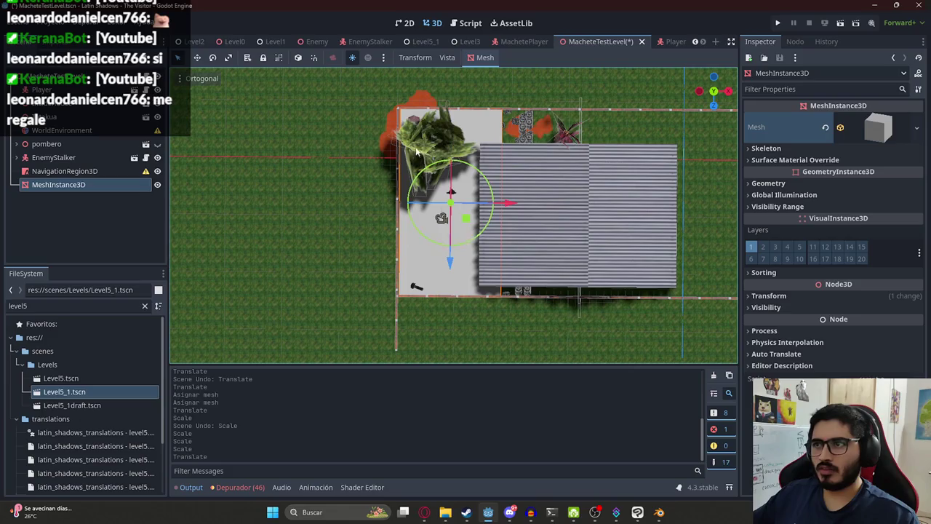
Widen the floor mesh slightly, lower it about one unit, and nest it under NavigationRegion3D.
left_click(227, 58)
left_click_drag(516, 207, 513, 204)
key("q")
left_click_drag(451, 266, 467, 175)
scroll(458, 218, "up", 3)
mouse_move(424, 135)
left_mouse_down()
mouse_move(425, 210)
mouse_move(425, 179)
left_mouse_up()
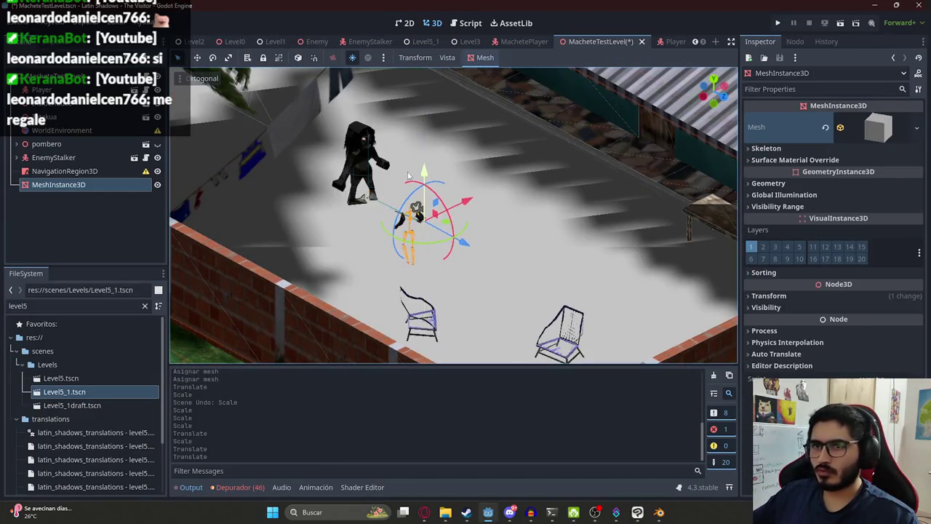
left_click_drag(66, 185, 77, 171)
left_click(77, 171)
After a failed bake, move MeshInstance3D back out from under NavigationRegion3D.
left_click(506, 58)
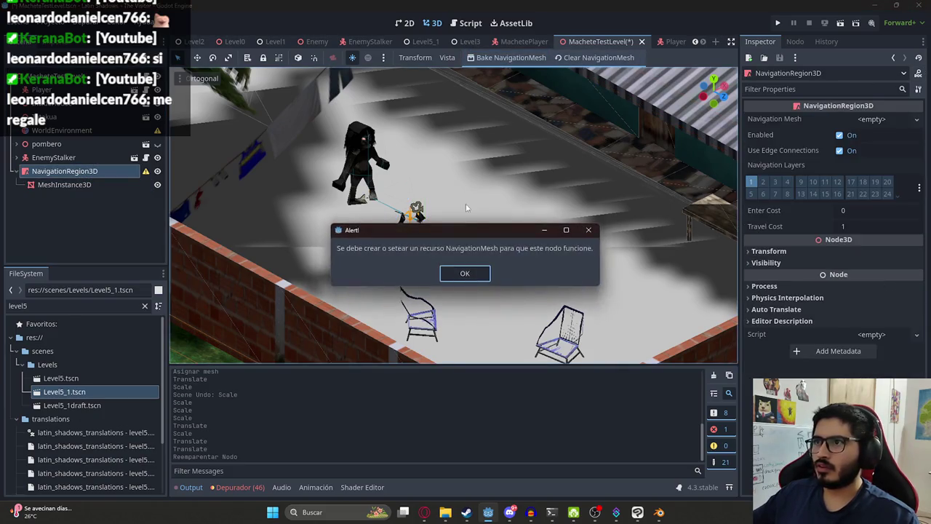
left_click(464, 274)
left_click(68, 186)
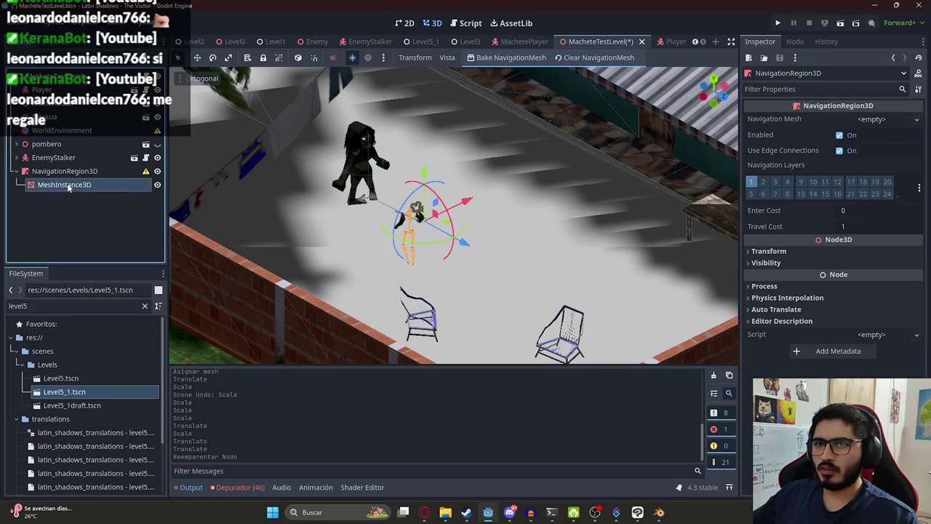
mouse_move(61, 168)
left_mouse_down()
mouse_move(80, 178)
mouse_move(73, 184)
mouse_move(869, 119)
left_mouse_up()
Give NavigationRegion3D a new NavigationMesh resource and bake it.
left_click(872, 134)
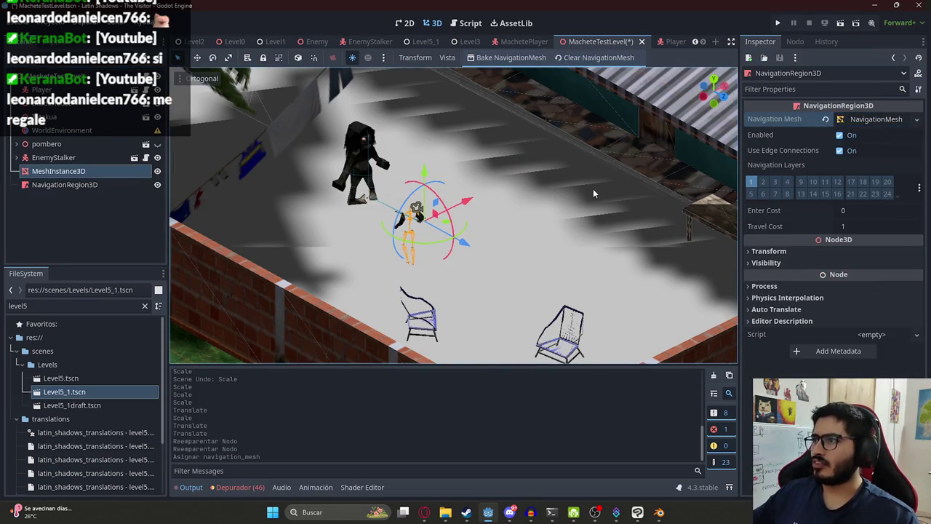
scroll(594, 190, "down", 3)
left_click(876, 119)
scroll(517, 187, "up", 2)
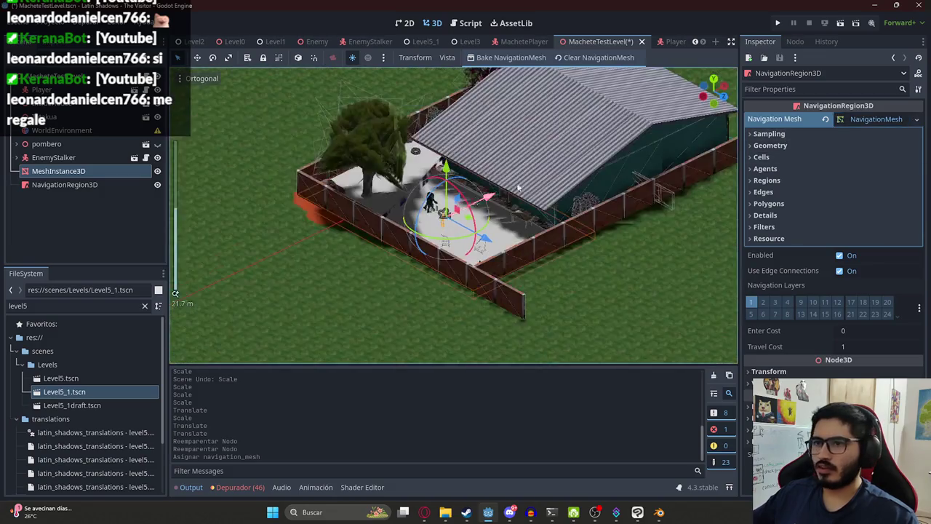
left_click_drag(518, 188, 250, 170)
left_click(73, 184)
left_click(509, 58)
Expand the navmesh Sampling and Geometry settings and bake again.
mouse_move(480, 182)
left_mouse_down()
mouse_move(459, 203)
mouse_move(319, 213)
left_mouse_up()
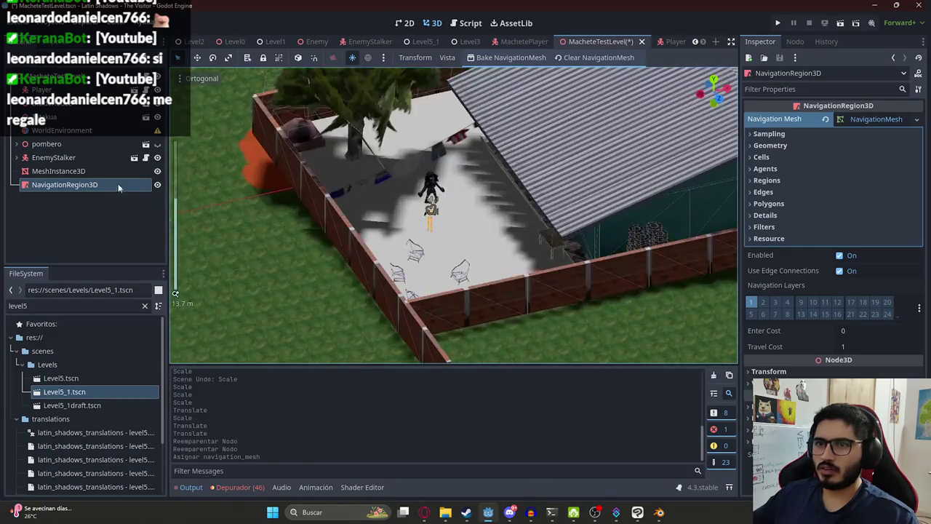
left_click(85, 175)
left_click(72, 185)
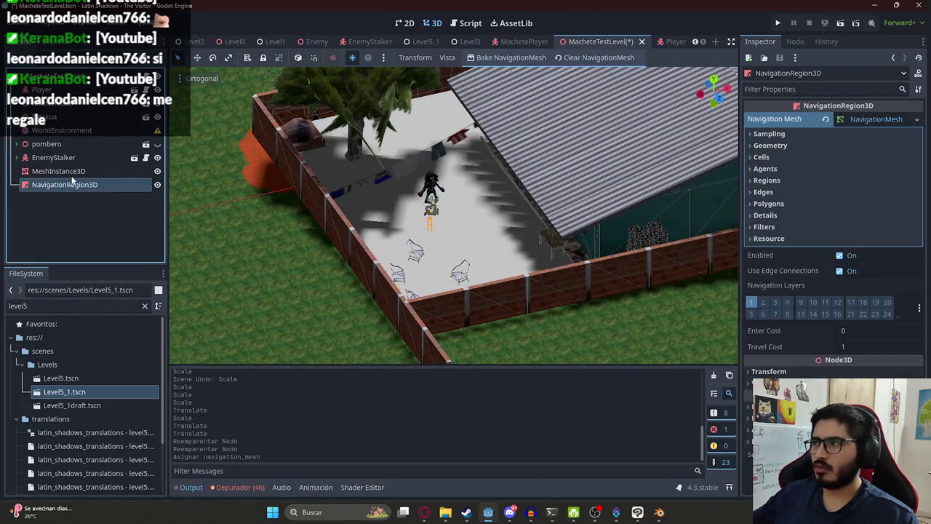
left_click(770, 145)
left_click(769, 134)
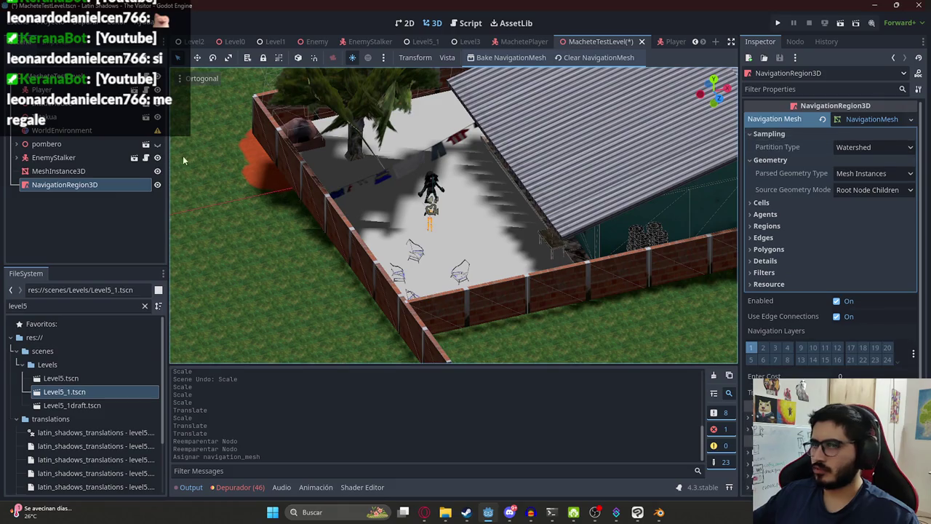
left_click(475, 59)
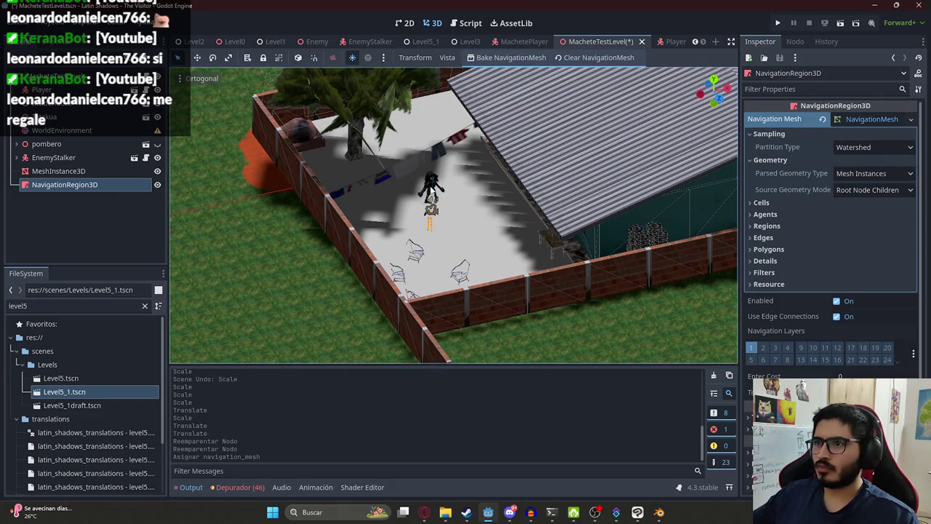
Hide the floor mesh, shift the navigation region across the yard, and rebake.
left_click(157, 171)
left_click(86, 171)
left_click(71, 185)
scroll(515, 237, "down", 10)
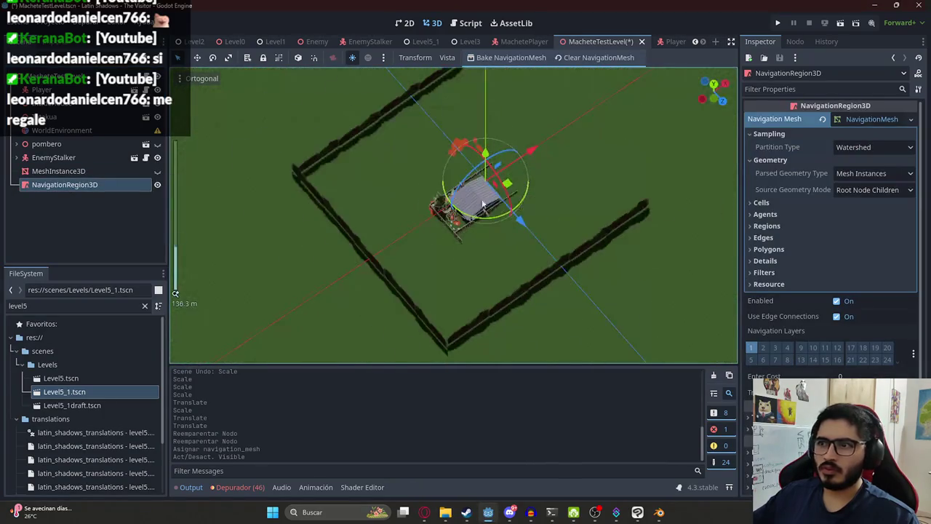
left_click_drag(511, 209, 433, 230)
scroll(495, 213, "up", 10)
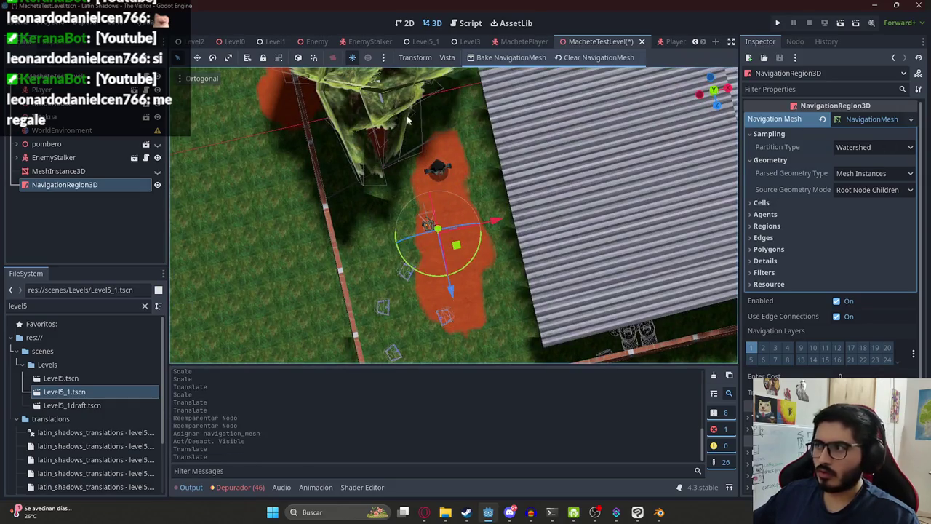
left_click(530, 57)
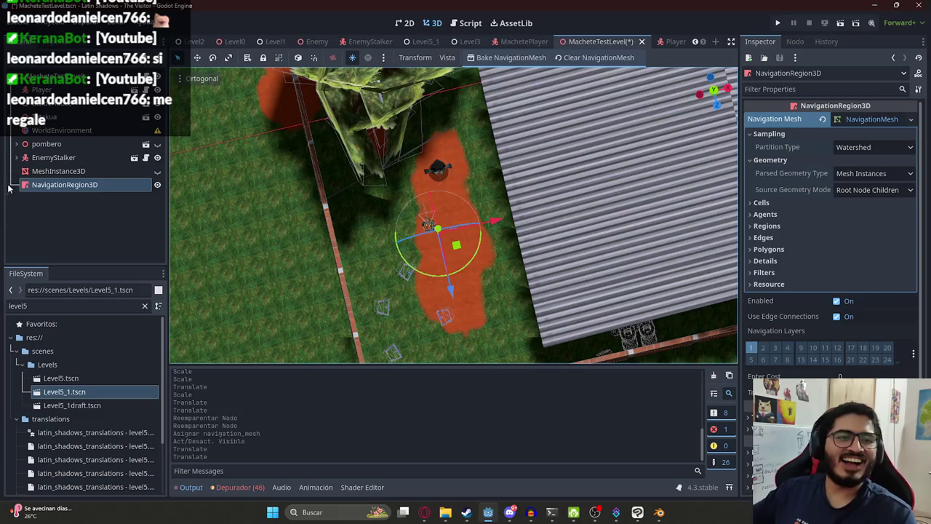
scroll(475, 195, "up", 5)
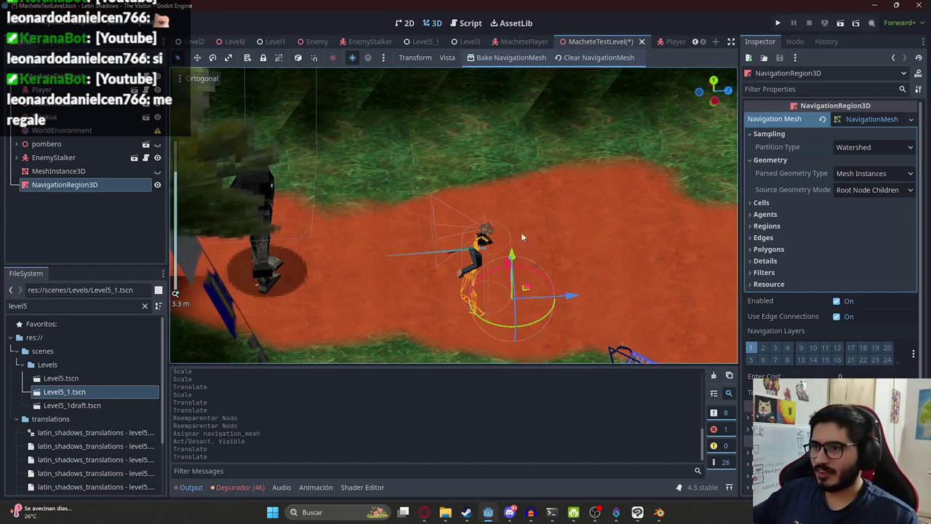
left_click_drag(405, 244, 399, 195)
key("ctrl+z")
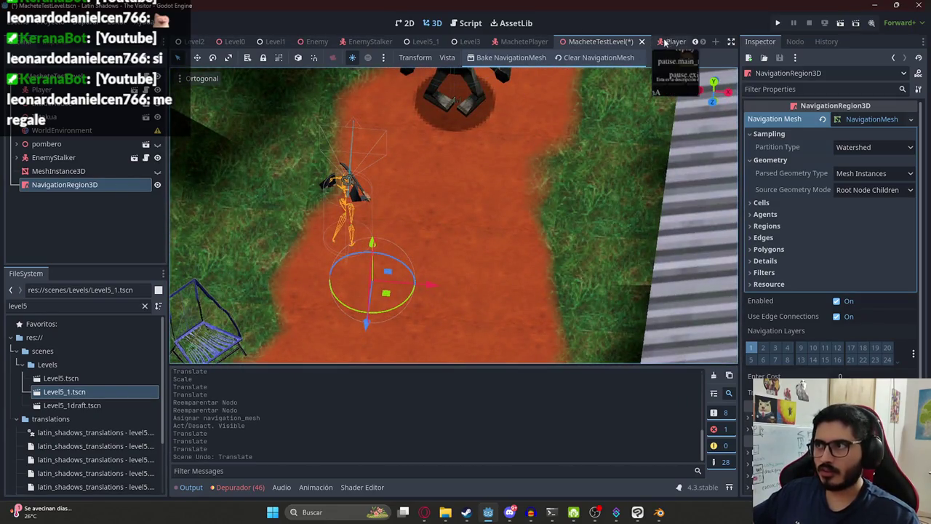
left_click(405, 41)
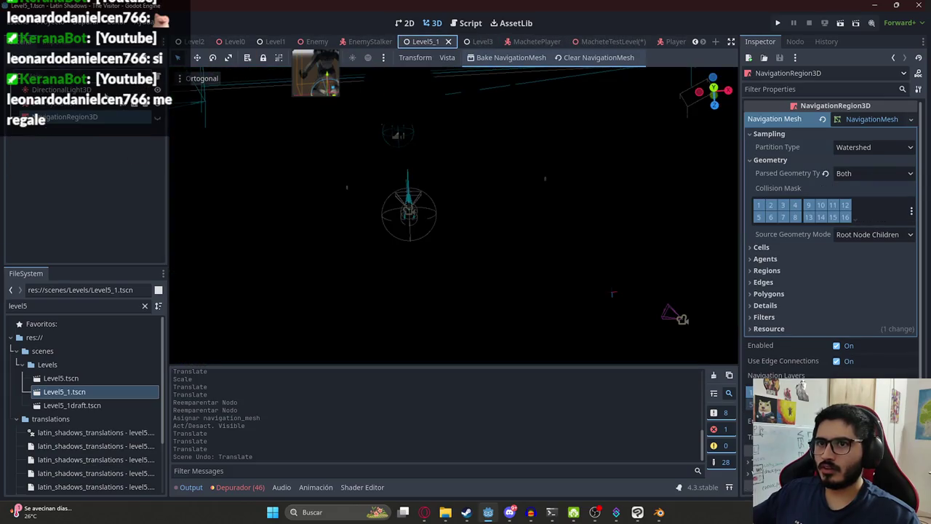
scroll(76, 182, "down", 3)
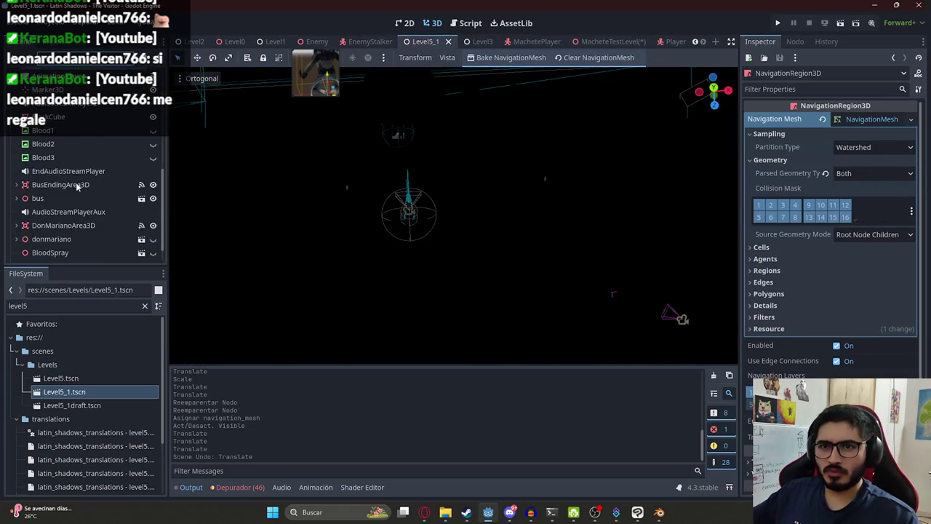
left_click(17, 158)
left_click(58, 173)
scroll(62, 171, "down", 5)
scroll(64, 168, "up", 3)
left_click(64, 87)
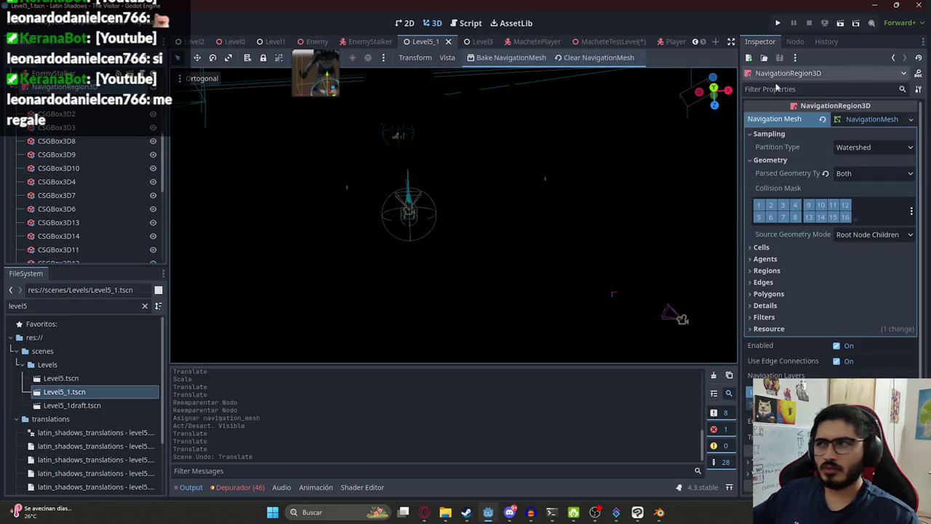
left_click(872, 121)
left_click(872, 121)
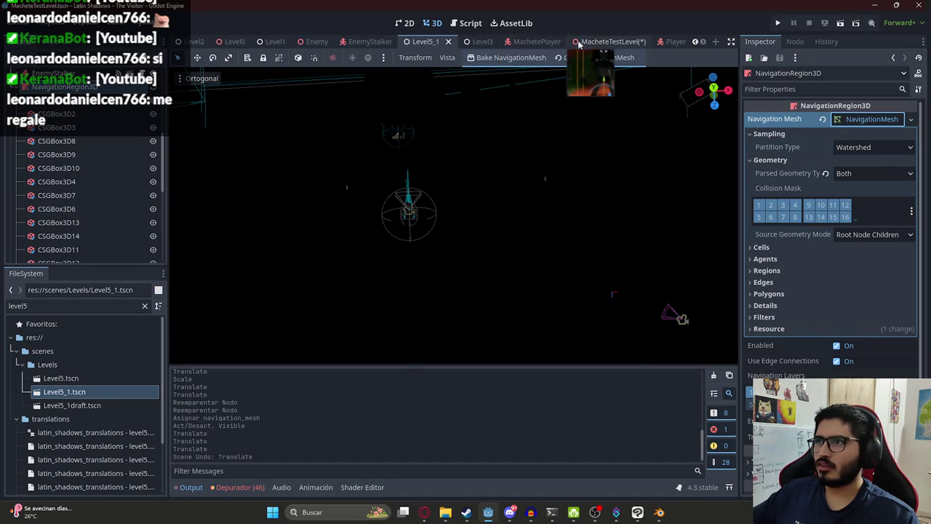
left_click(611, 41)
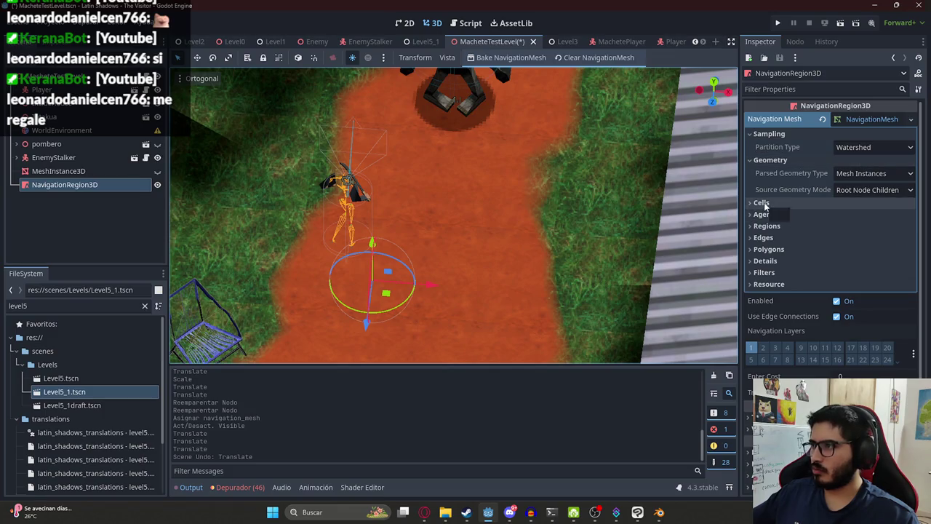
Set the navmesh Parsed Geometry Type to Static Colliders and rebake.
left_click(872, 174)
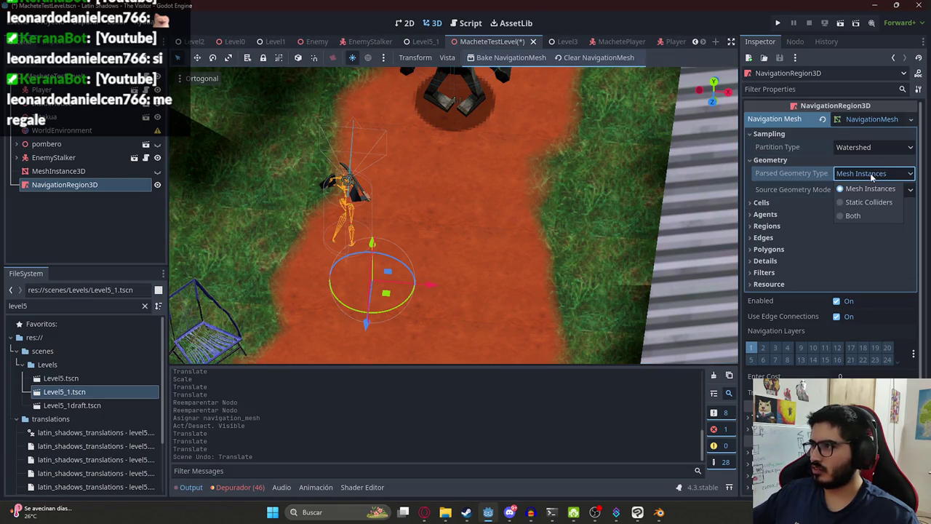
left_click(868, 188)
left_click(866, 190)
left_click(866, 191)
left_click(869, 173)
left_click(862, 202)
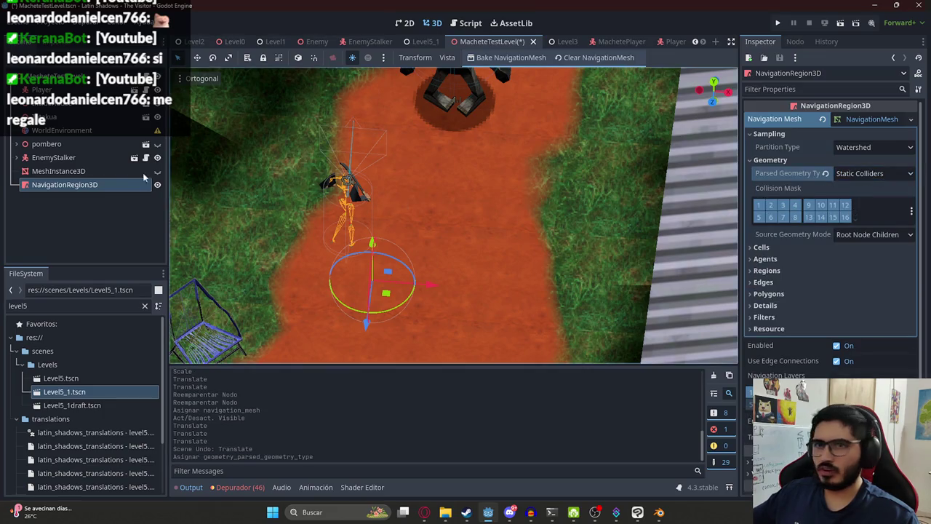
left_click(509, 58)
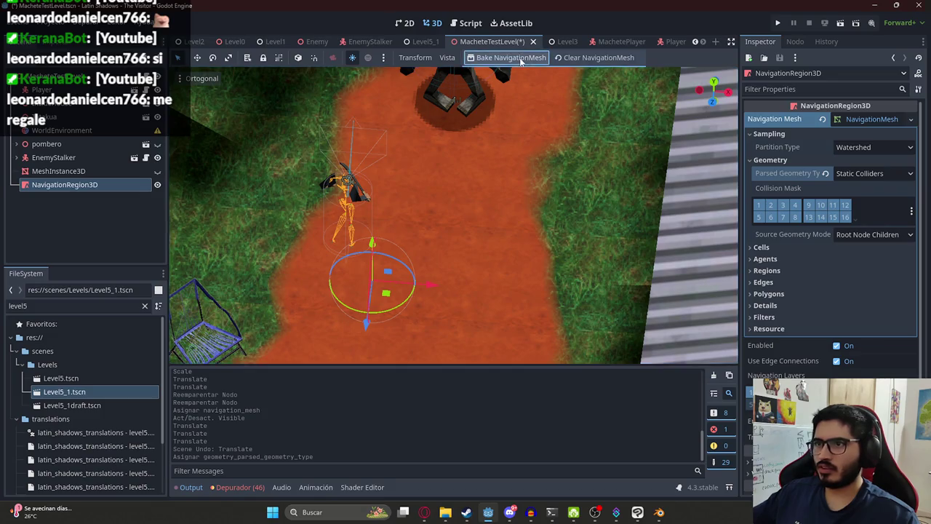
Delete the MeshInstance3D floor and save the test level scene.
scroll(522, 146, "down", 3)
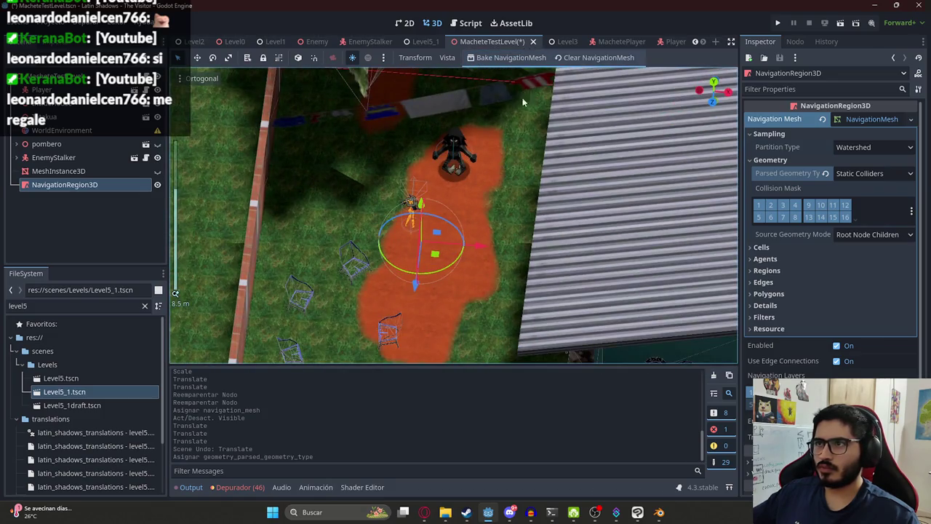
right_click(108, 171)
left_click(152, 497)
key("Return")
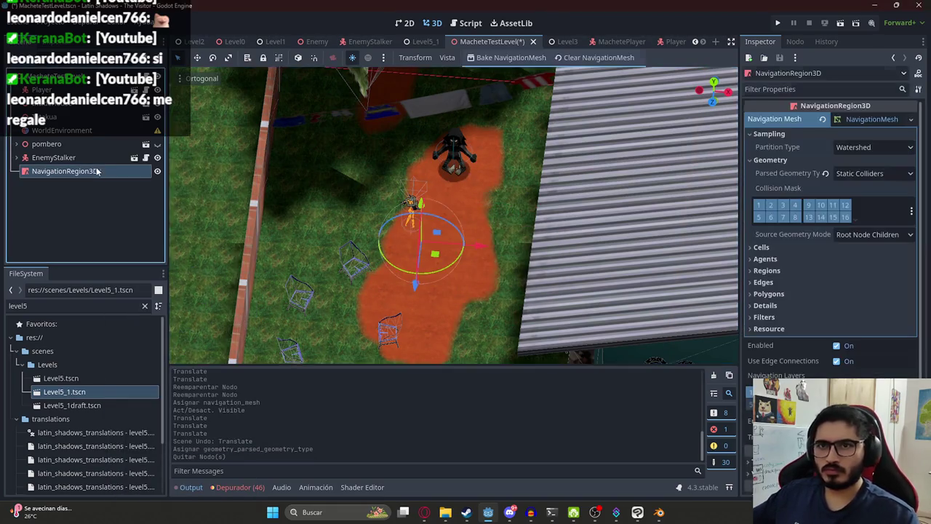
key("ctrl+s")
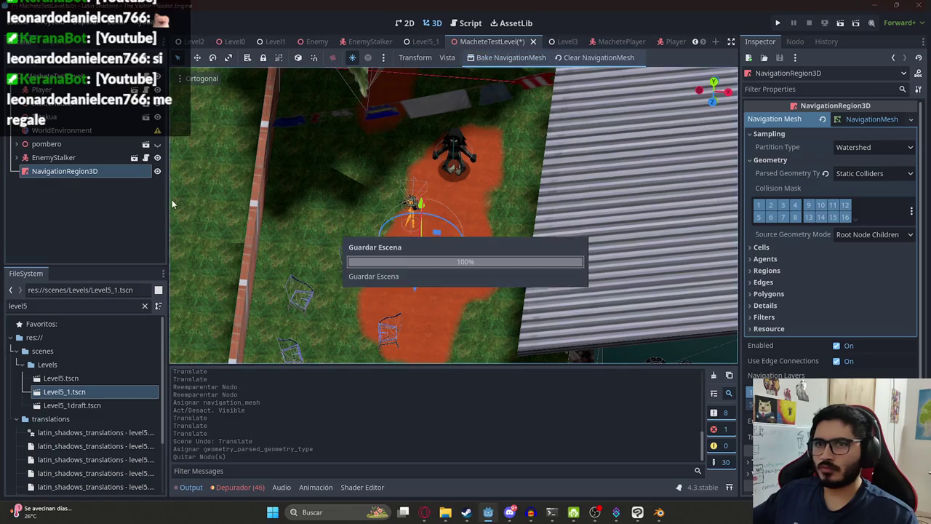
left_click(599, 44)
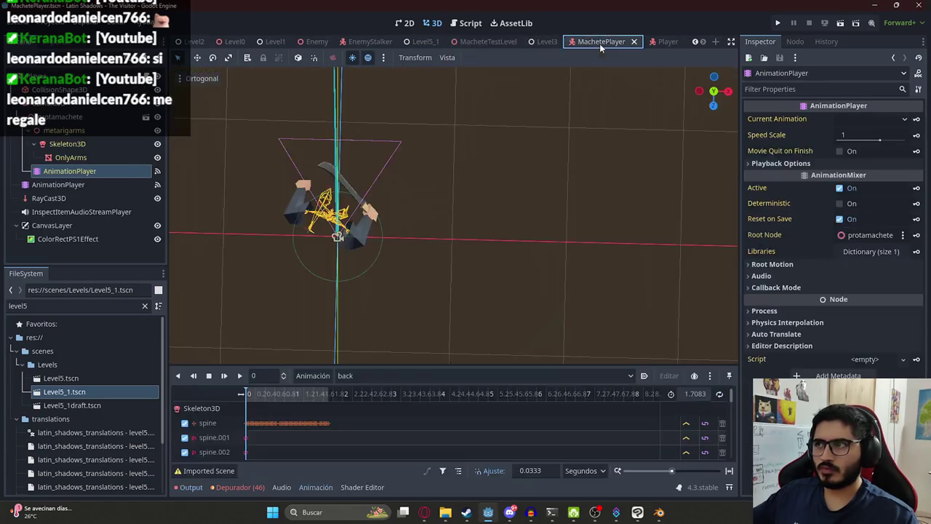
Review the NavigationMesh settings in the Level5_1 scene.
left_click(416, 45)
scroll(91, 170, "up", 2)
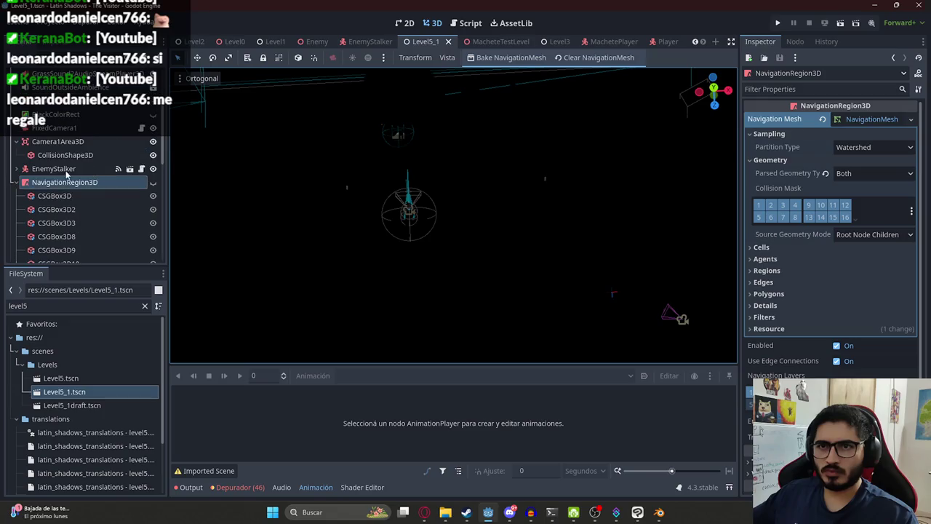
scroll(58, 189, "down", 2)
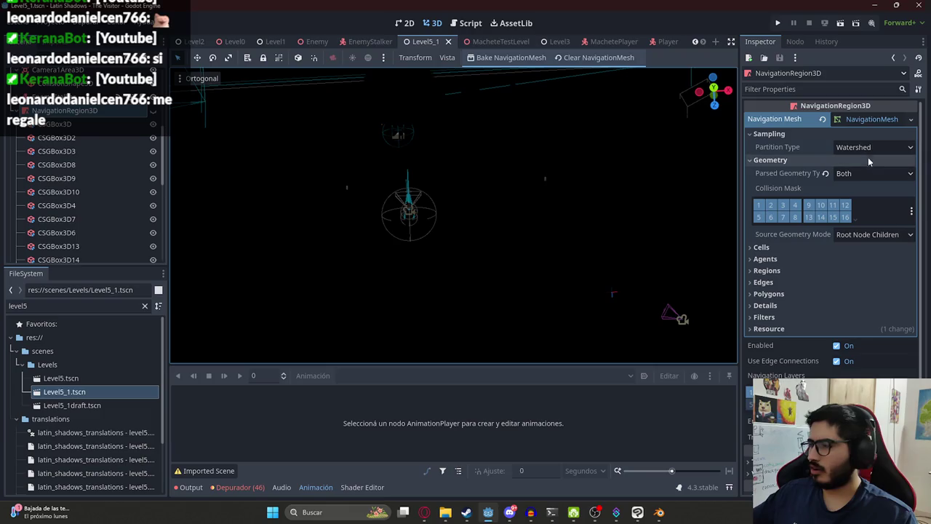
left_click(875, 122)
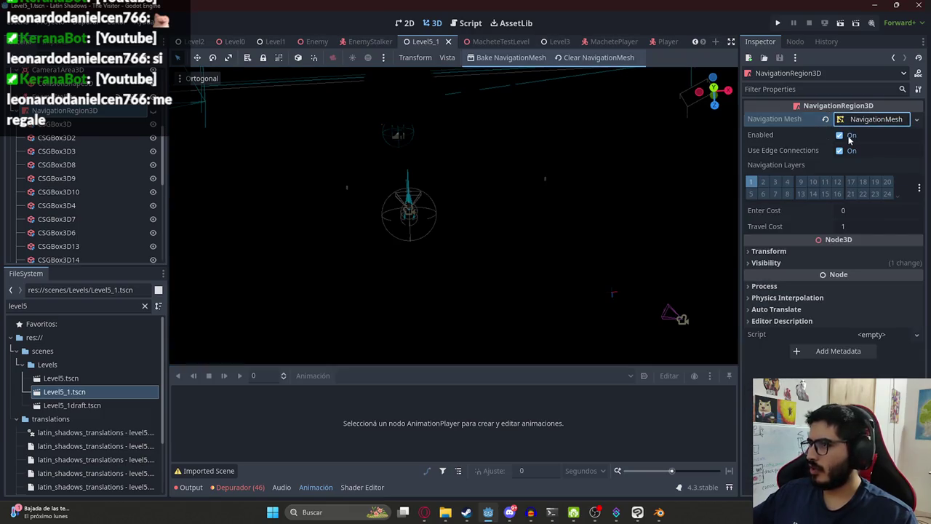
In MacheteTestLevel, rebake, raise the navigation region 0.5 m, and save the scene.
left_click(483, 42)
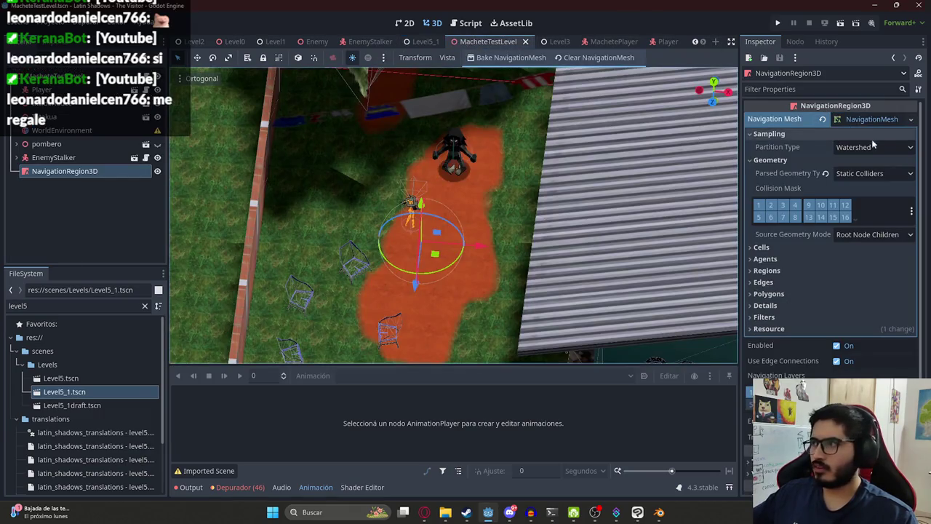
left_click(858, 121)
left_click(860, 123)
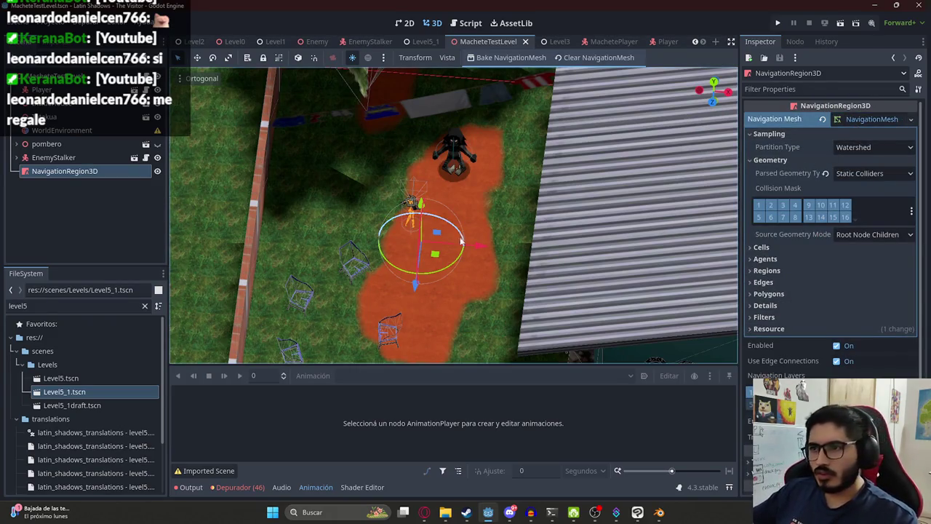
left_click_drag(415, 179, 457, 166)
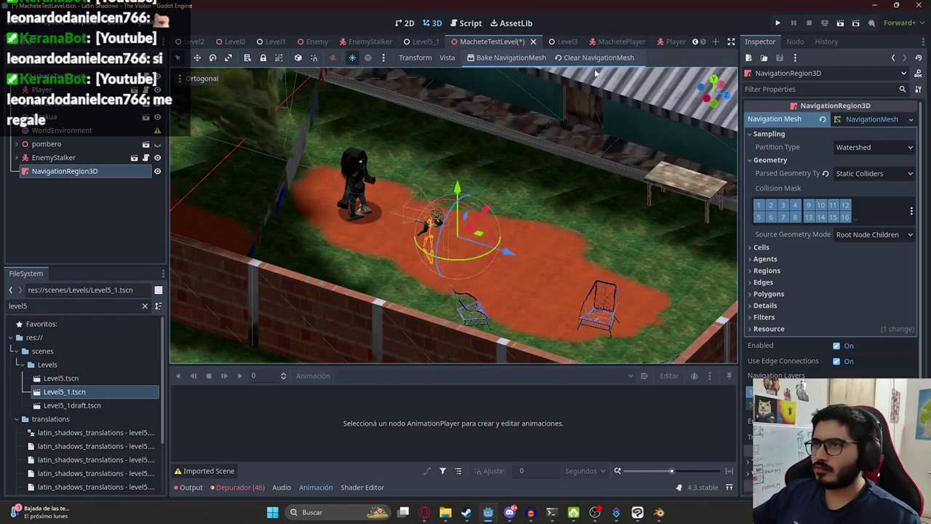
left_click(513, 61)
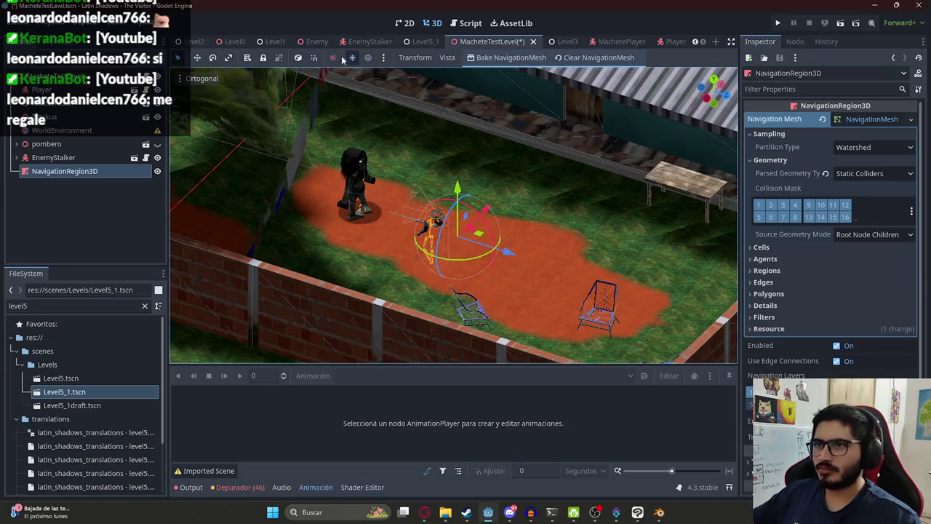
left_click_drag(456, 203, 468, 230)
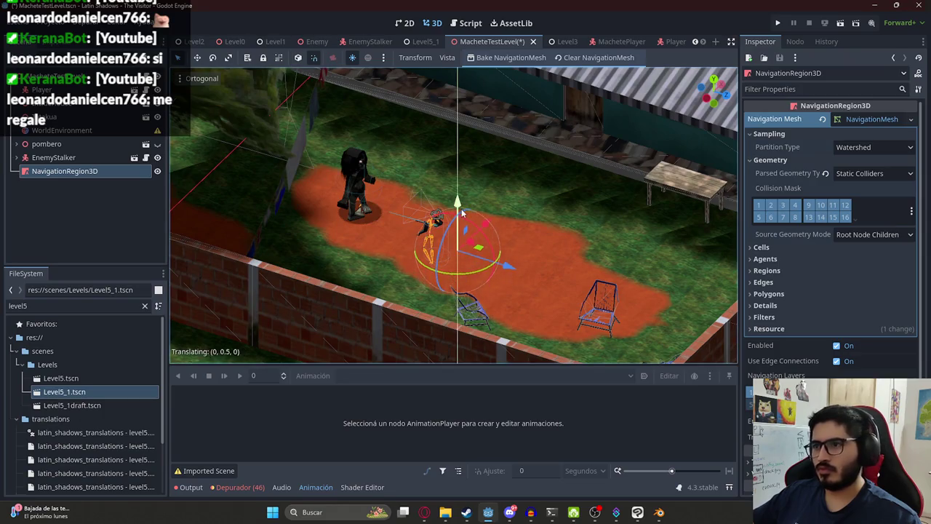
key("KP_7")
left_click(37, 157)
left_click(56, 172)
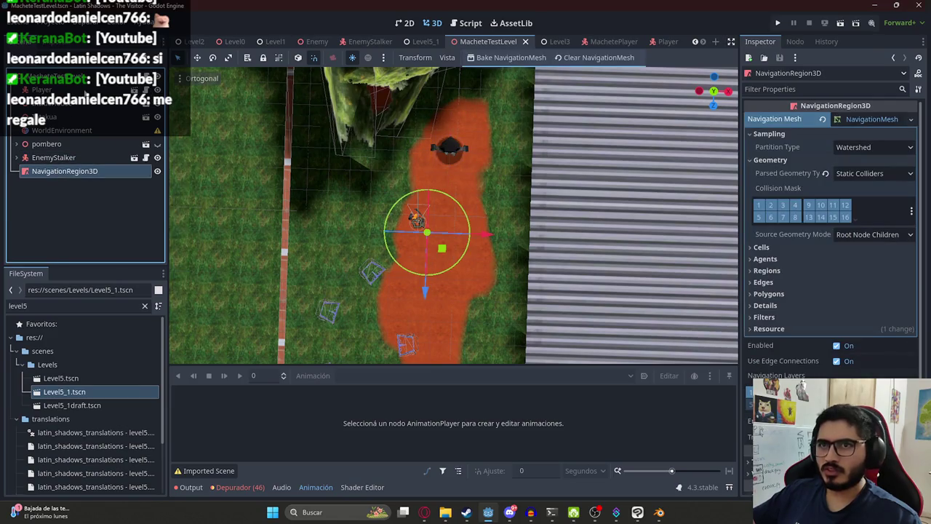
Play-test the scene to watch the stalker chase, then stop the run.
left_click(106, 131)
left_click(51, 77)
right_click(482, 44)
key("Escape")
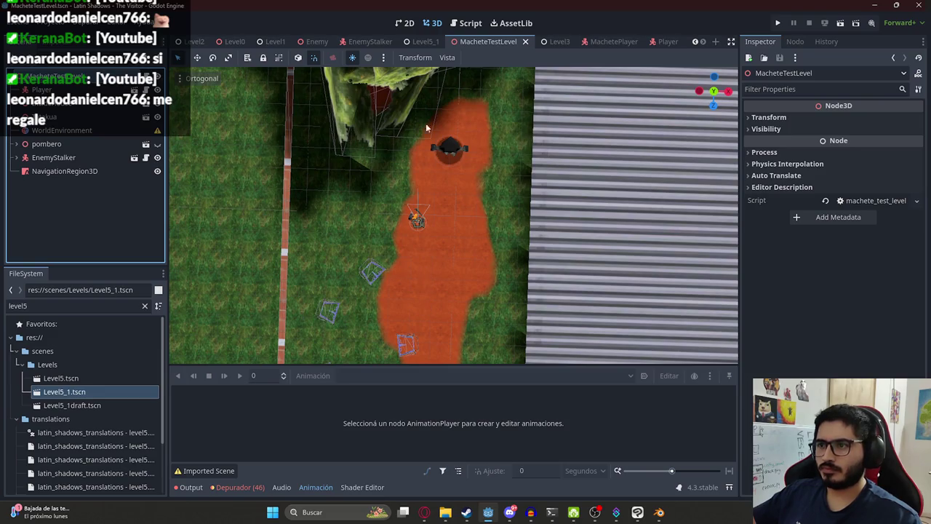
left_click(465, 251)
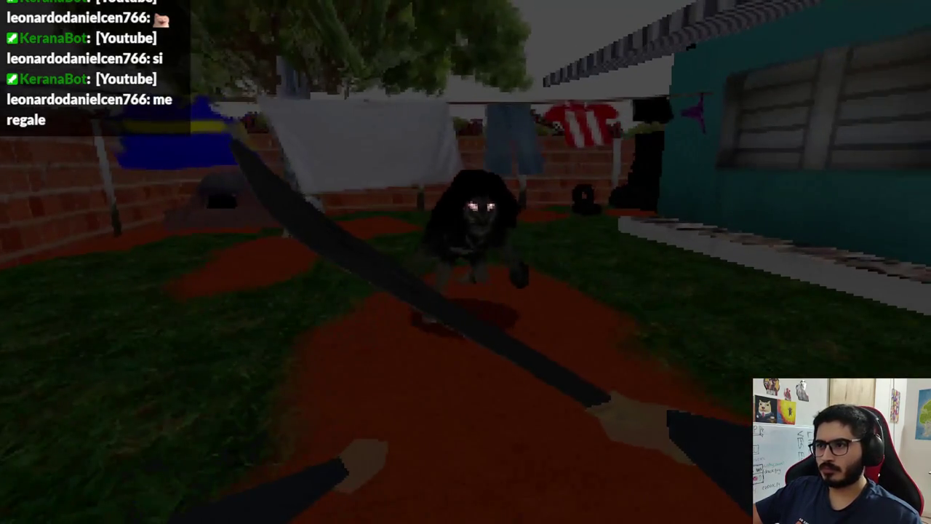
key("Escape")
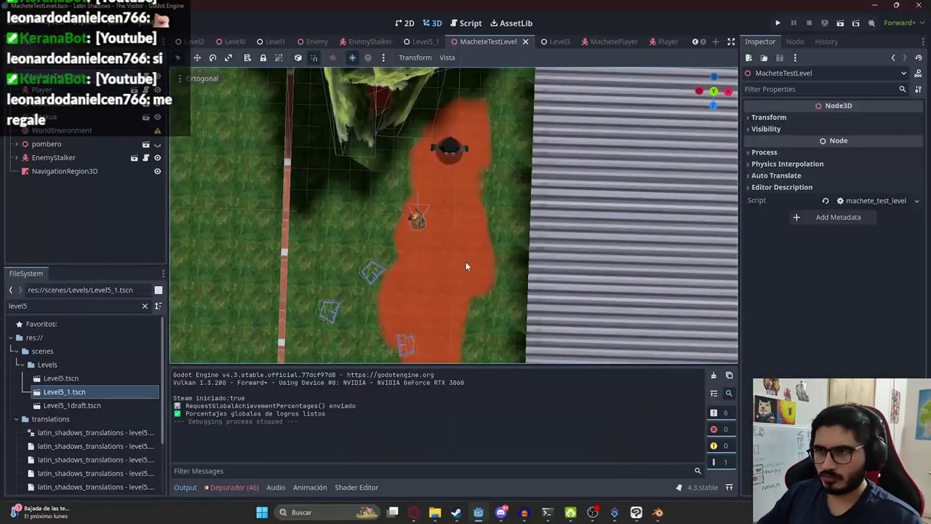
left_click(93, 174)
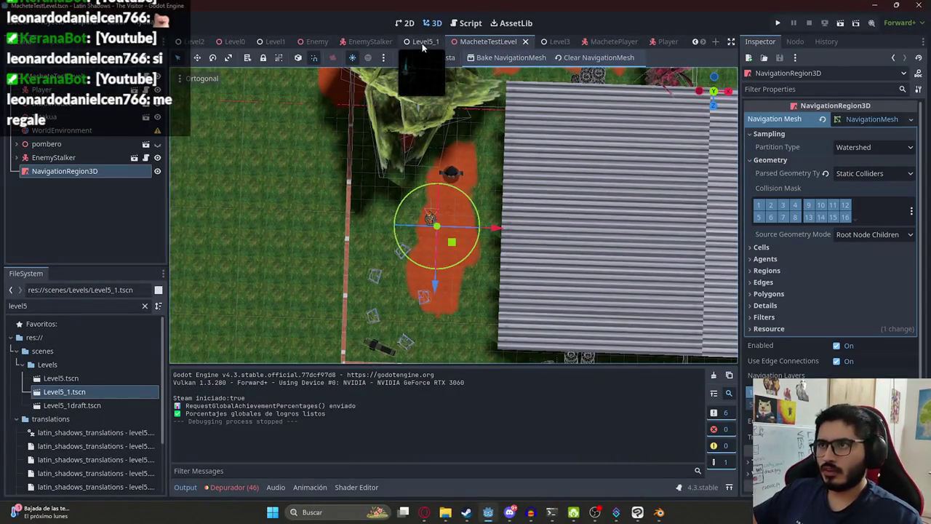
left_click(425, 41)
scroll(75, 227, "down", 3)
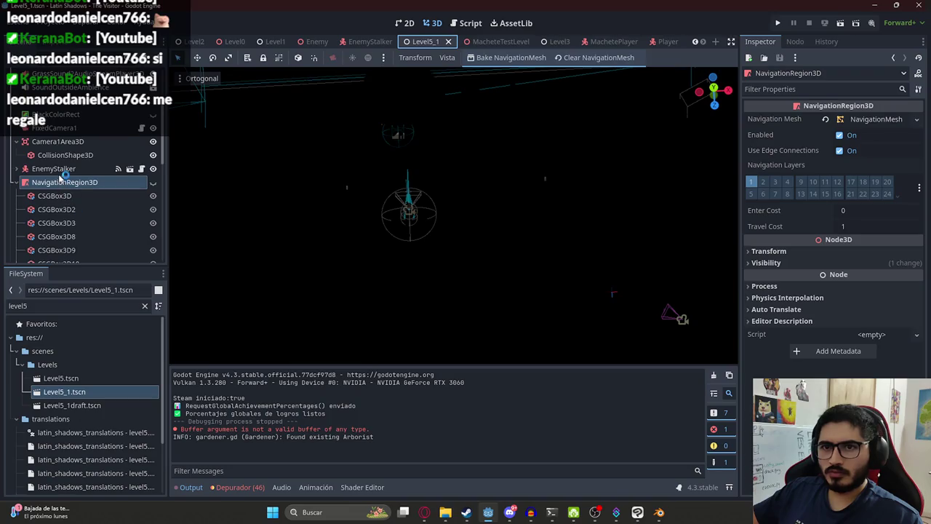
scroll(61, 177, "up", 3)
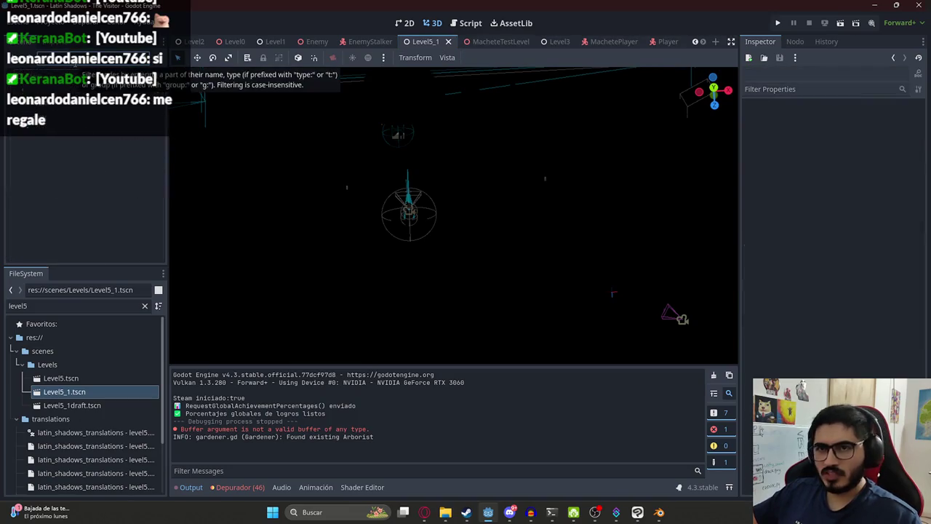
scroll(89, 190, "down", 5)
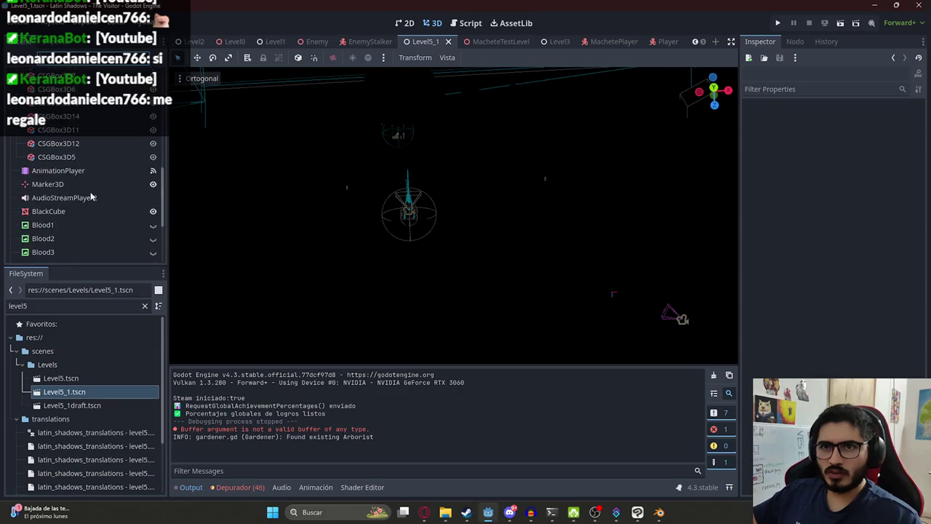
left_click(253, 187)
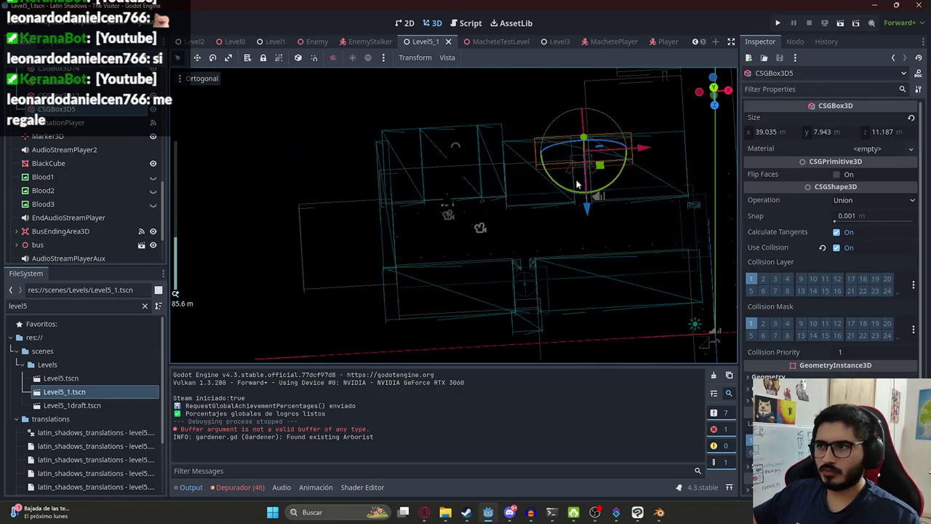
scroll(454, 203, "up", 5)
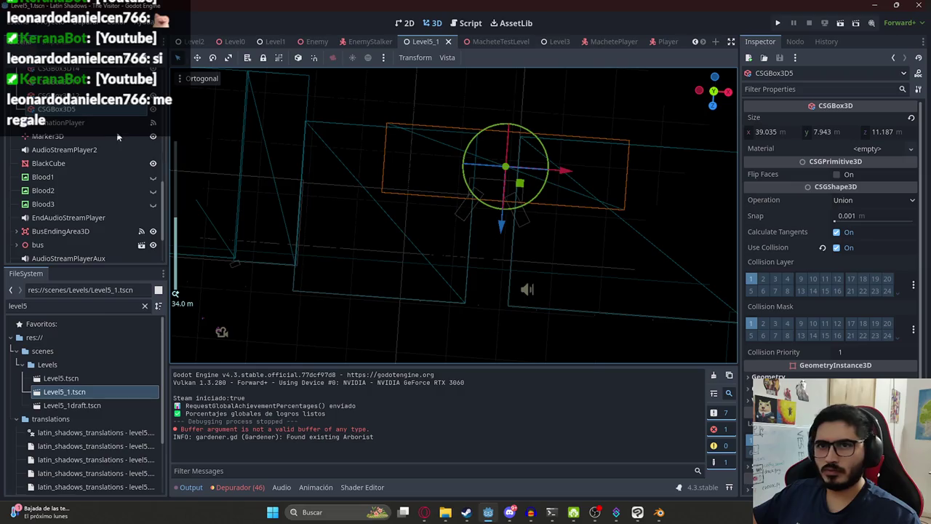
scroll(109, 144, "up", 5)
left_click(97, 137)
scroll(80, 138, "up", 3)
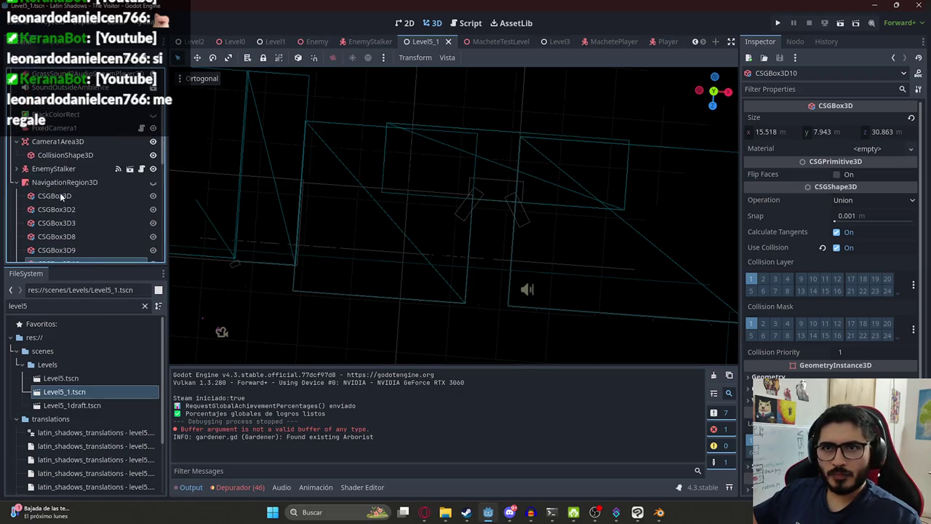
left_click(59, 192)
left_click(40, 183)
left_click(16, 183)
scroll(40, 202, "down", 3)
scroll(41, 196, "down", 2)
double_click(51, 118)
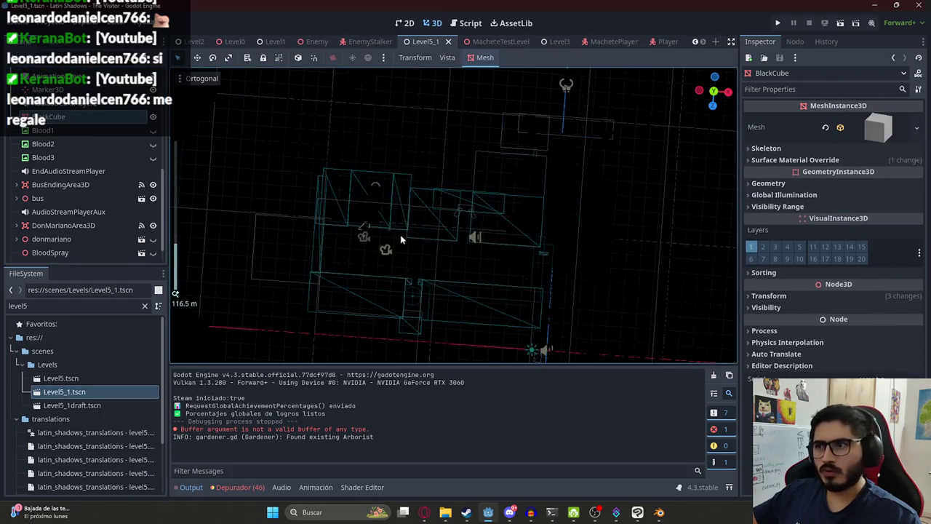
scroll(420, 264, "down", 5)
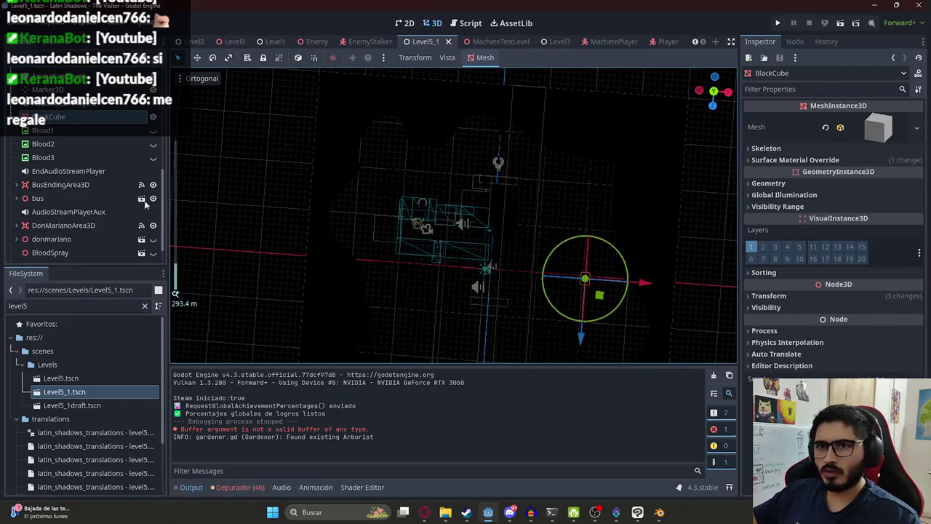
scroll(88, 188, "up", 5)
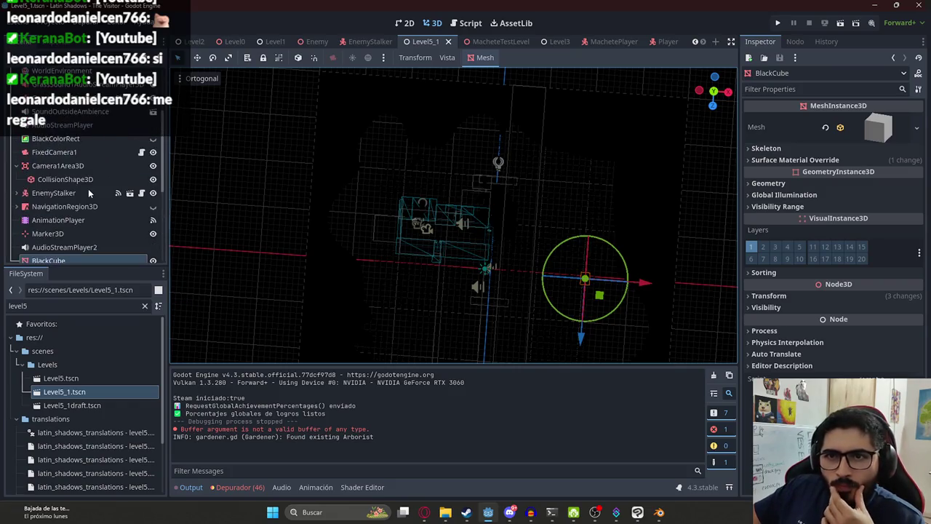
scroll(63, 219, "down", 5)
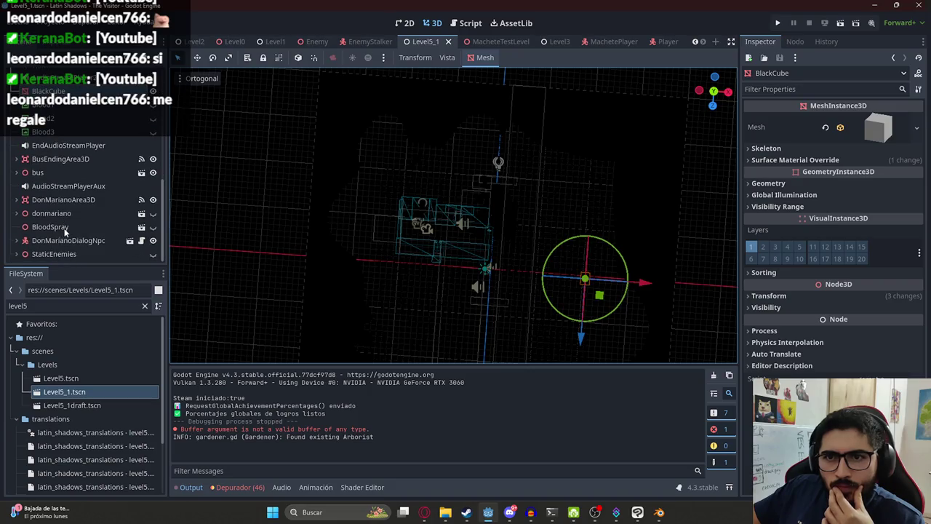
scroll(62, 209, "up", 5)
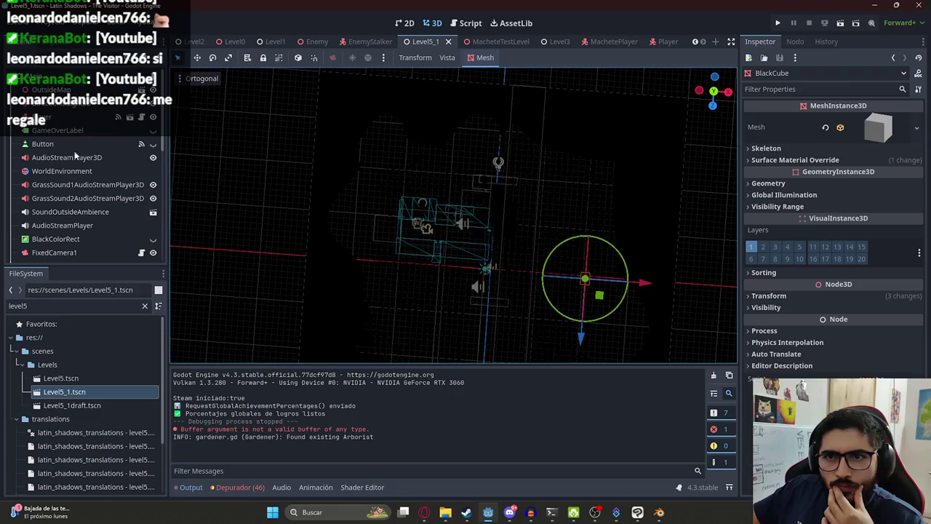
scroll(75, 160, "down", 2)
scroll(69, 197, "down", 5)
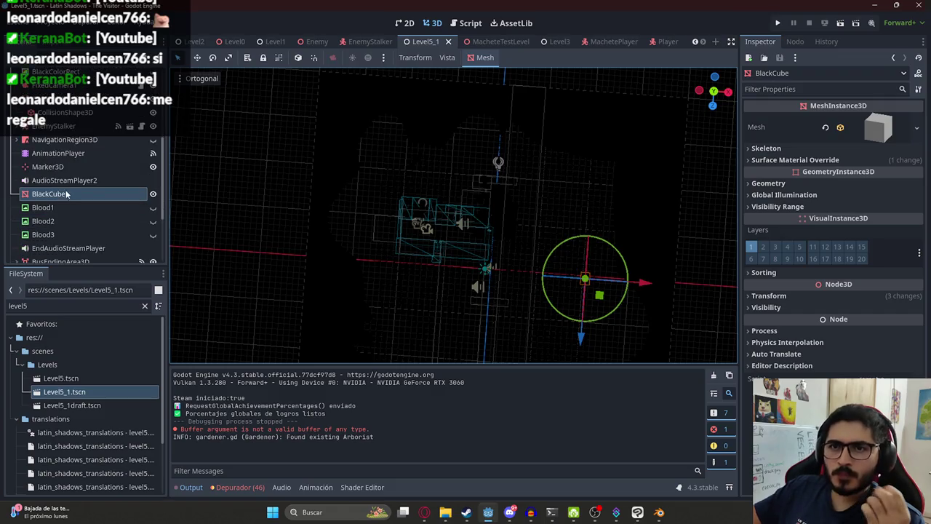
scroll(55, 182, "down", 4)
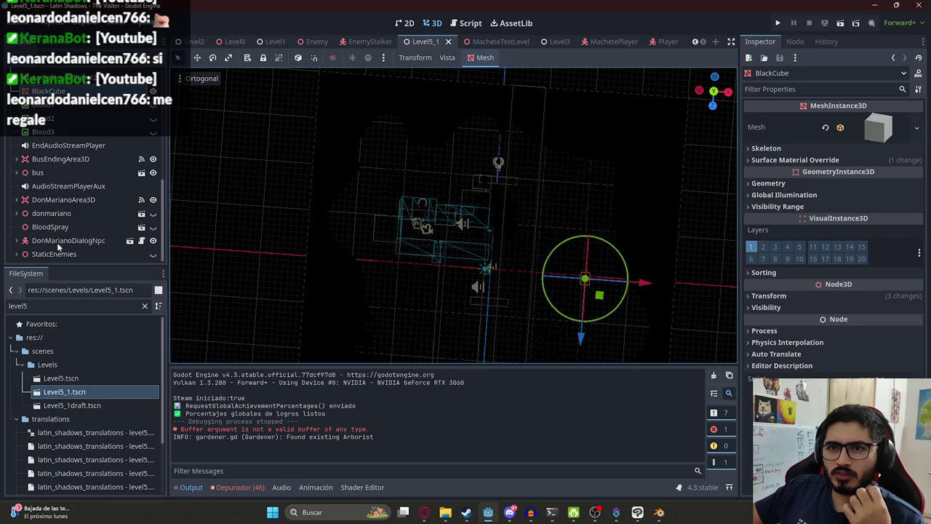
left_click(487, 42)
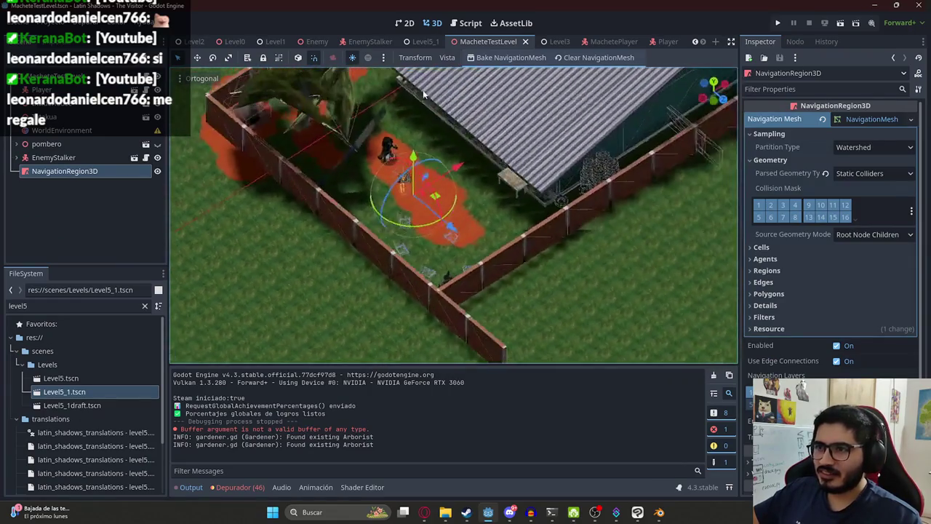
scroll(423, 90, "up", 3)
key("ctrl+s")
scroll(481, 193, "up", 2)
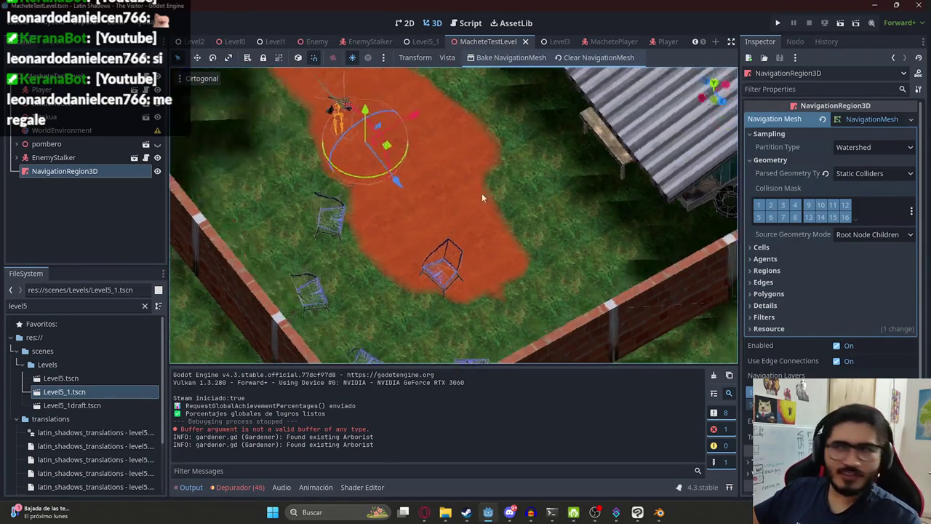
key("KP_7")
scroll(337, 218, "up", 3)
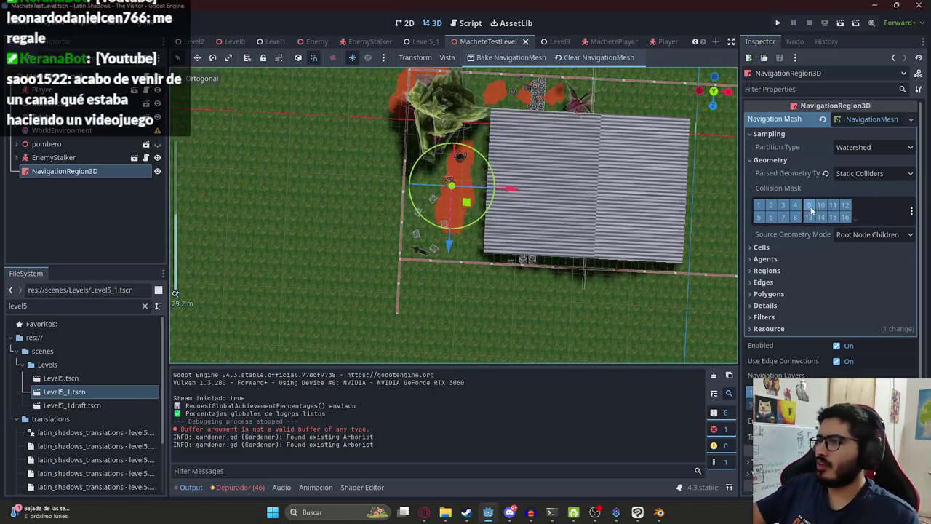
left_click(869, 173)
left_click(858, 188)
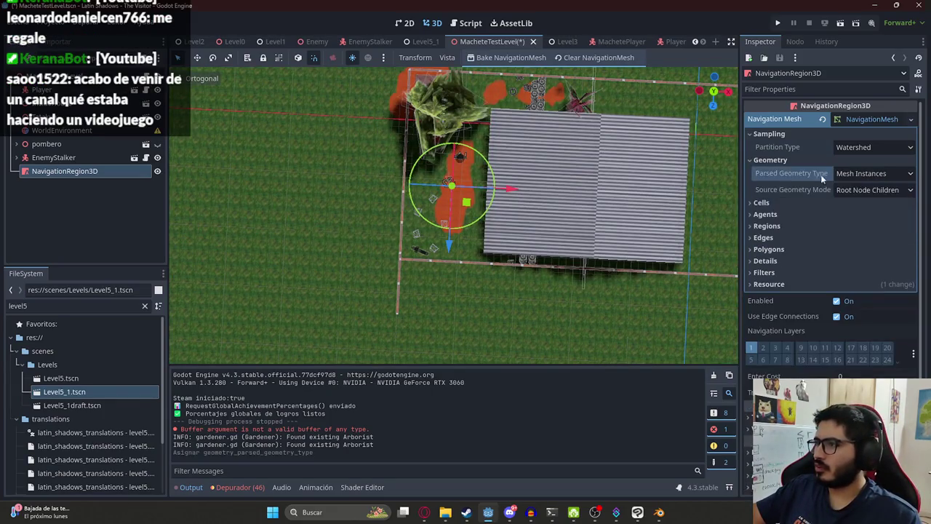
left_click(491, 56)
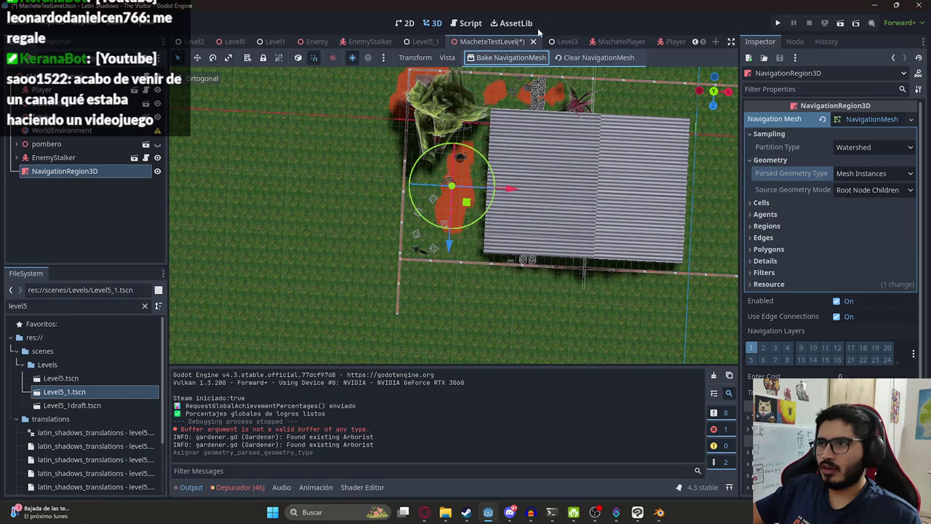
left_click(426, 41)
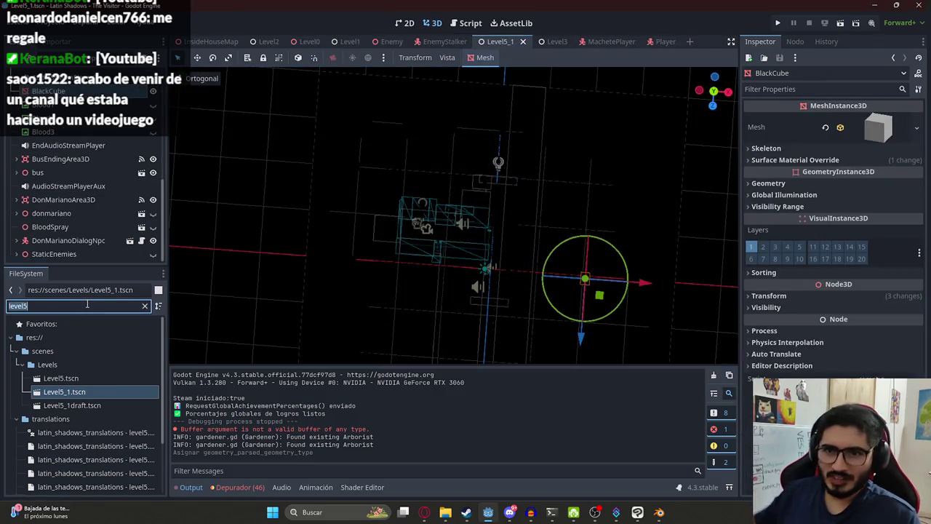
type("meshle")
key("BackSpace")
key("BackSpace")
key("BackSpace")
type("te")
key("BackSpace")
key("BackSpace")
type("machetetest")
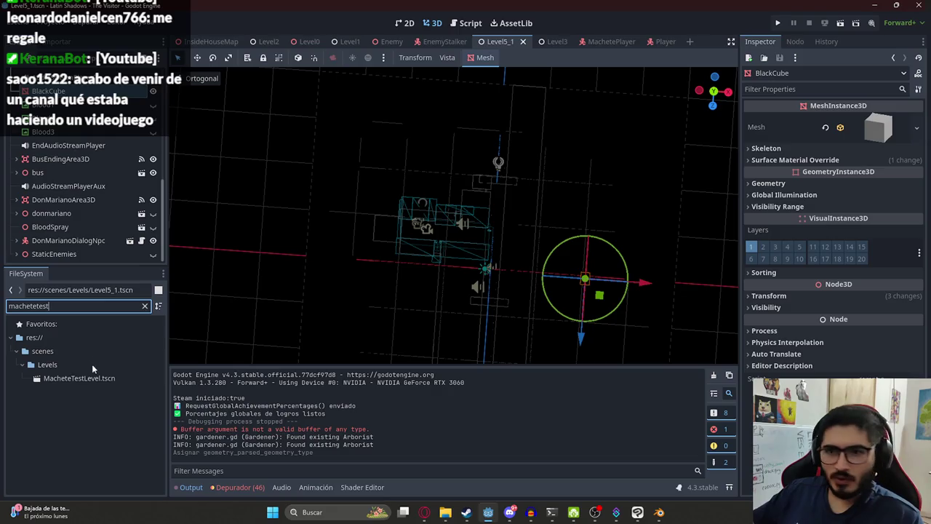
double_click(79, 378)
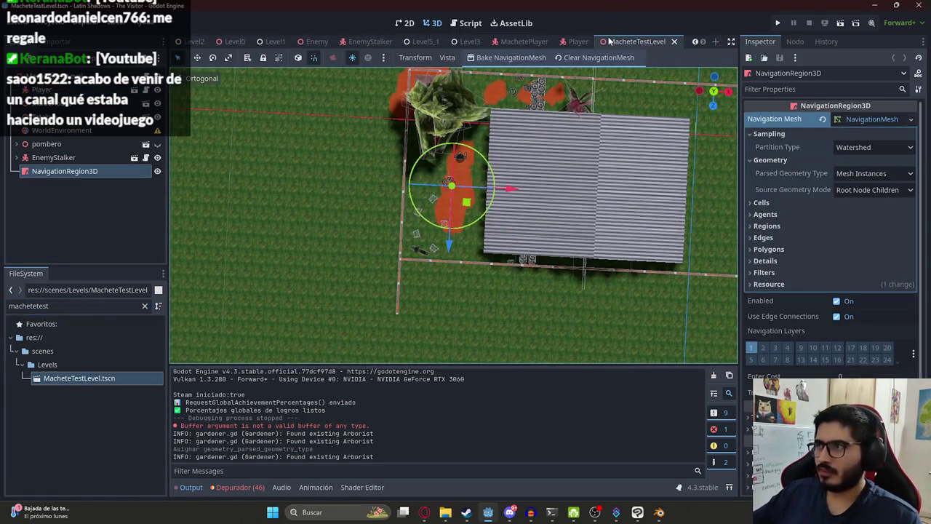
scroll(180, 188, "up", 10)
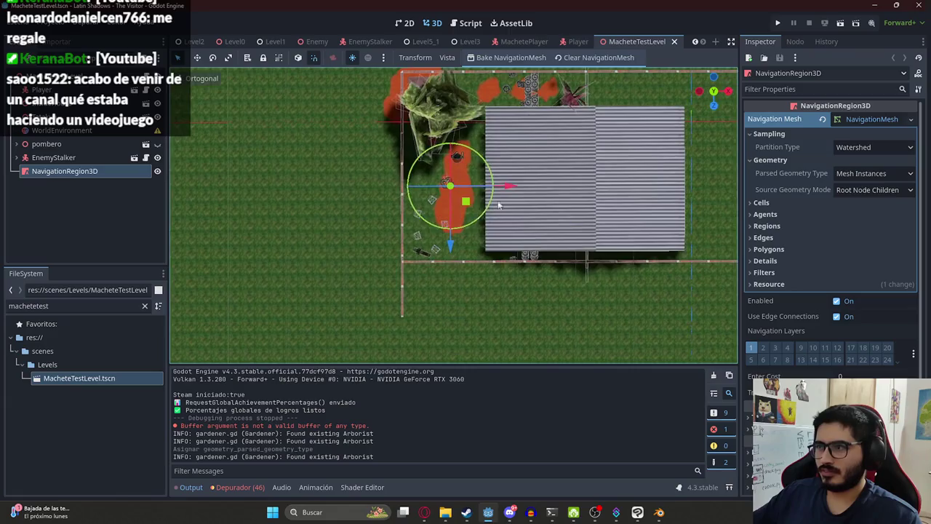
scroll(411, 186, "down", 10)
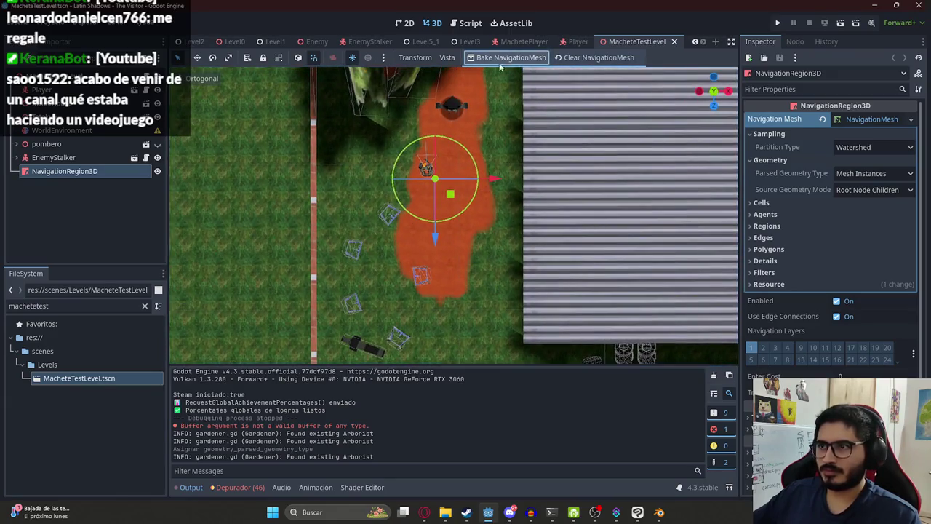
mouse_move(418, 227)
left_mouse_down()
mouse_move(442, 150)
mouse_move(524, 112)
mouse_move(466, 295)
left_mouse_up()
scroll(523, 113, "up", 5)
left_click_drag(555, 203, 525, 191)
scroll(538, 197, "up", 4)
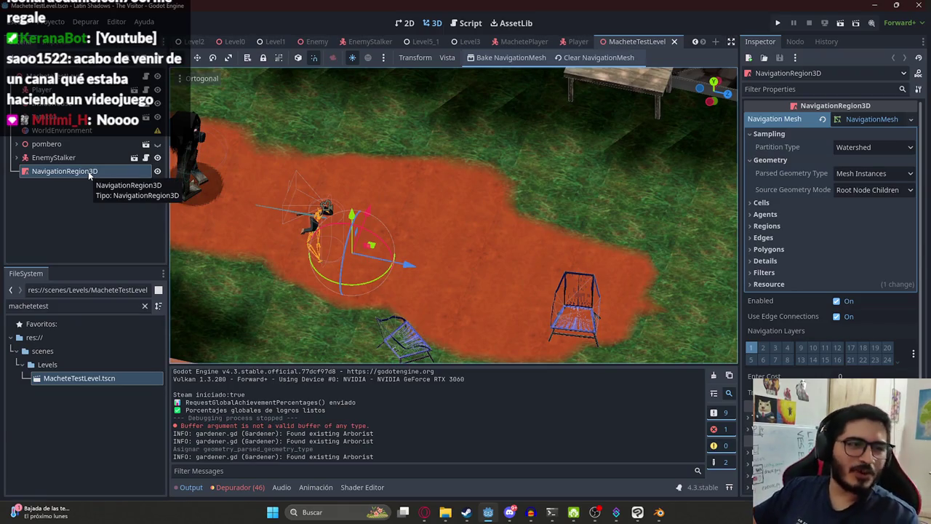
mouse_move(565, 126)
left_mouse_down()
mouse_move(461, 66)
mouse_move(361, 171)
mouse_move(517, 178)
mouse_move(421, 179)
mouse_move(412, 160)
mouse_move(409, 218)
mouse_move(495, 189)
mouse_move(456, 310)
left_mouse_up()
key("ctrl+s")
left_click(865, 173)
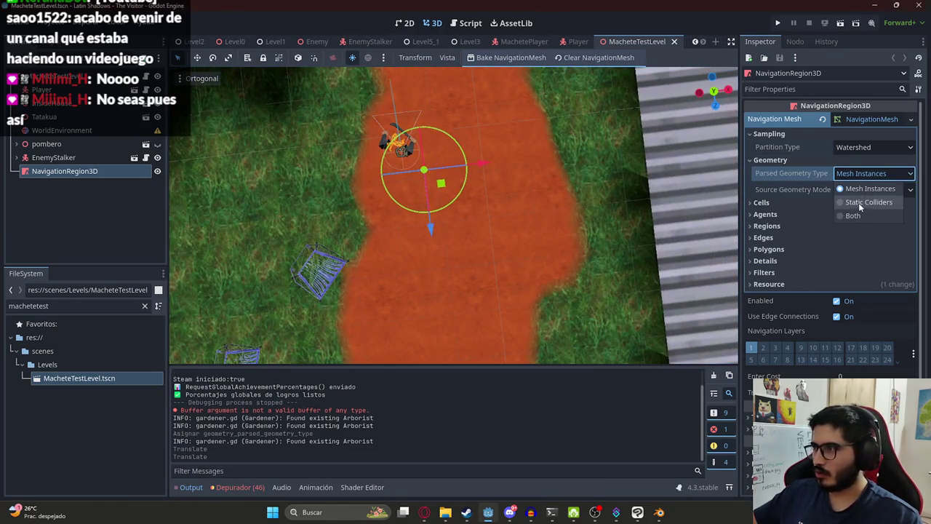
Add a MeshInstance3D with a new BoxMesh under NavigationRegion3D and move it onto the red path.
key("Escape")
right_click(78, 168)
left_click(129, 176)
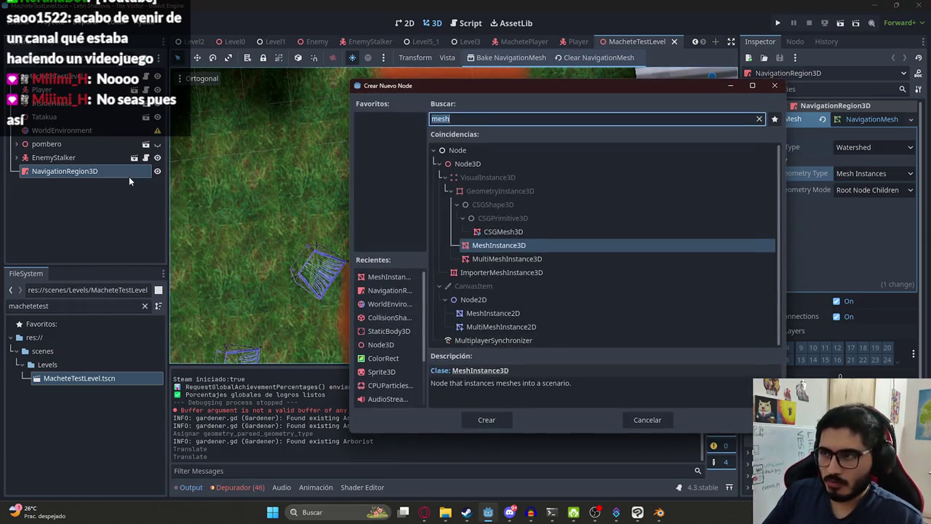
key("Return")
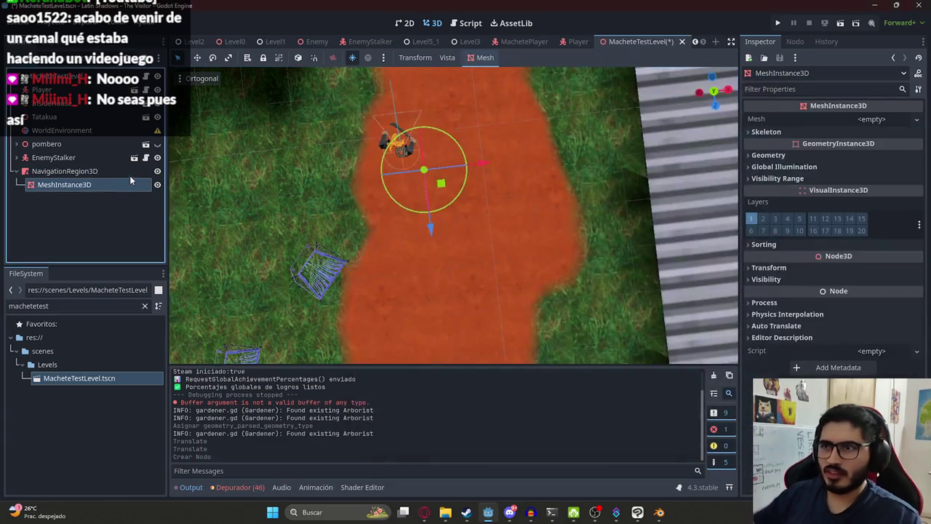
left_click(872, 120)
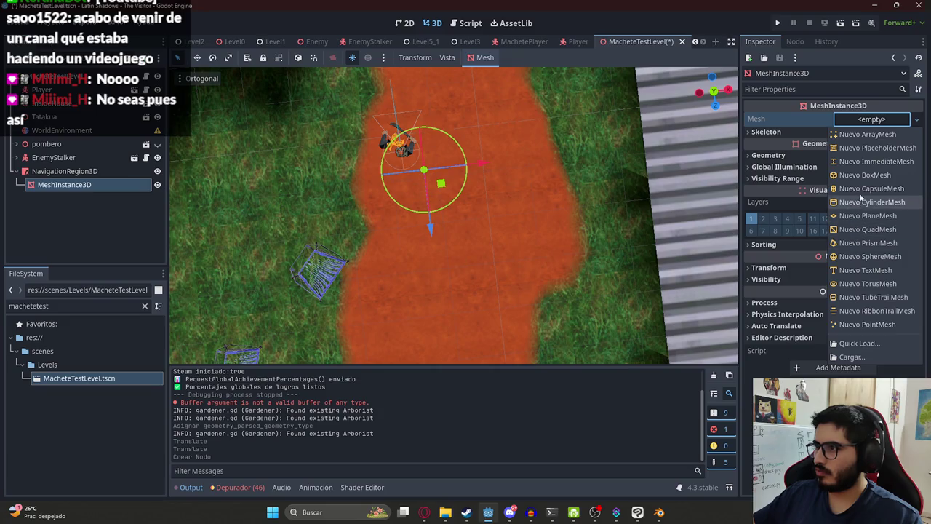
left_click(865, 174)
left_click_drag(451, 207, 457, 227)
Sink the box into the ground, bake the navigation mesh around it, save, and rebake.
left_click(64, 171)
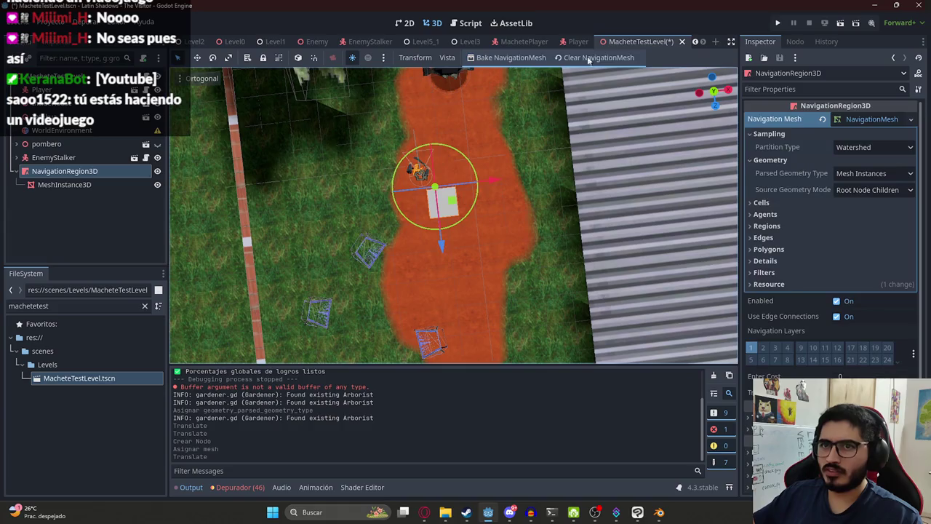
scroll(425, 237, "up", 3)
left_click_drag(386, 156, 386, 234)
left_click(500, 59)
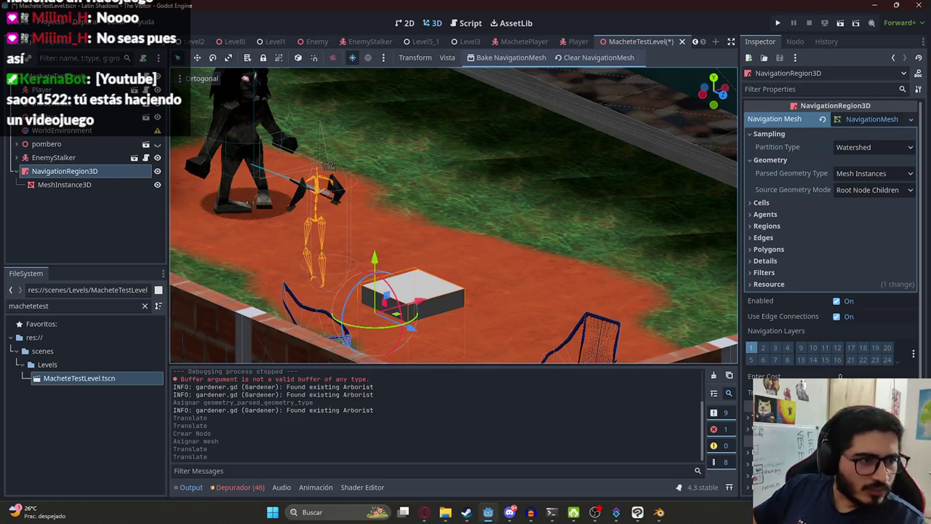
mouse_move(513, 225)
left_mouse_down()
mouse_move(390, 178)
mouse_move(466, 183)
mouse_move(384, 181)
mouse_move(377, 199)
mouse_move(406, 317)
mouse_move(418, 266)
mouse_move(492, 107)
left_mouse_up()
key("ctrl+s")
scroll(385, 180, "down", 5)
mouse_move(444, 129)
left_mouse_down()
mouse_move(482, 192)
mouse_move(487, 289)
mouse_move(472, 304)
left_mouse_up()
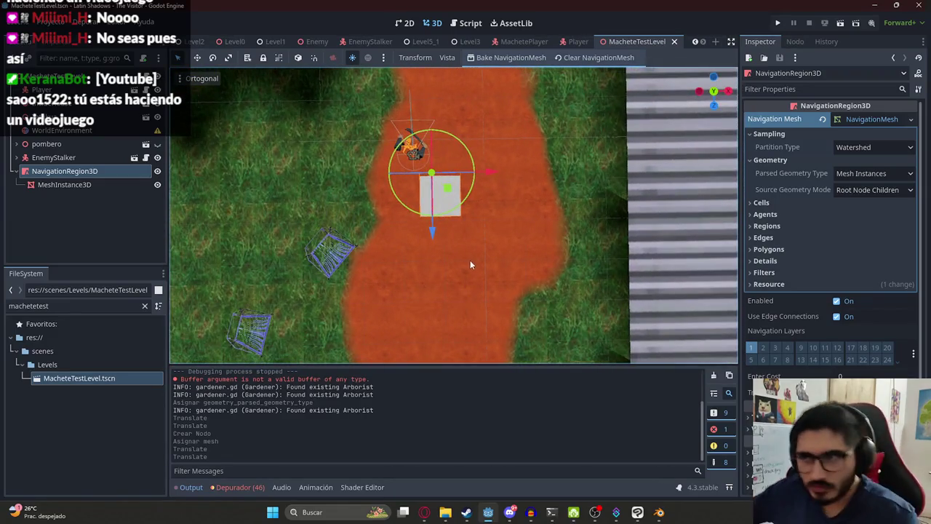
scroll(472, 261, "down", 4)
left_click(70, 185)
left_click(67, 173)
left_click(482, 61)
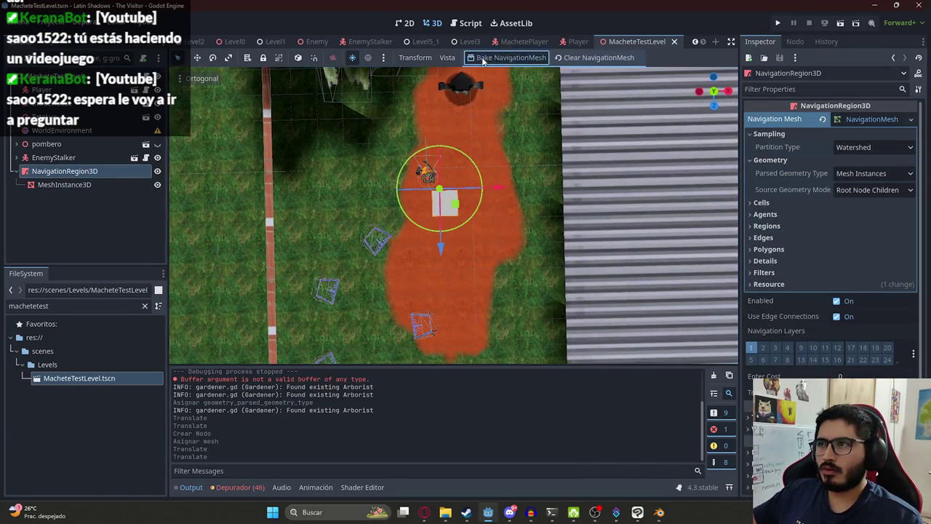
Create a single convex collision shape for the box as a StaticBody3D child.
key("Down")
left_click(483, 57)
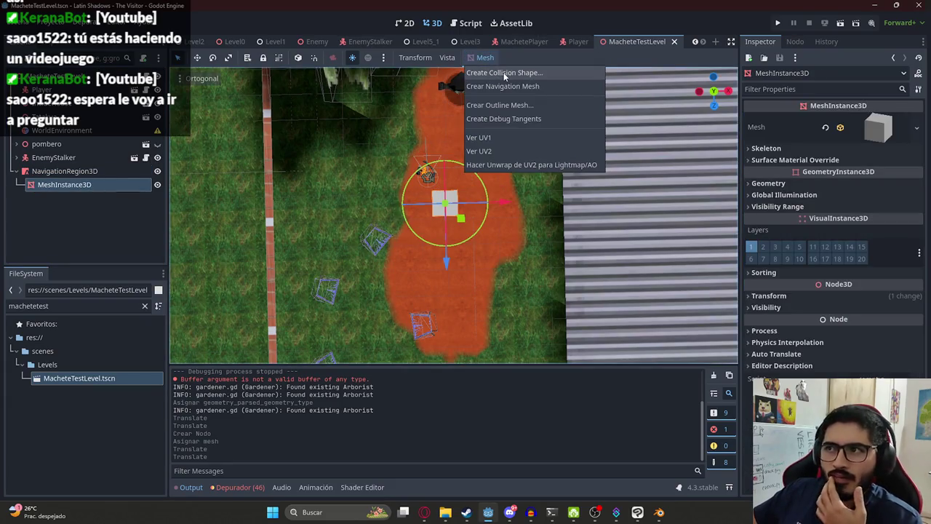
left_click(504, 73)
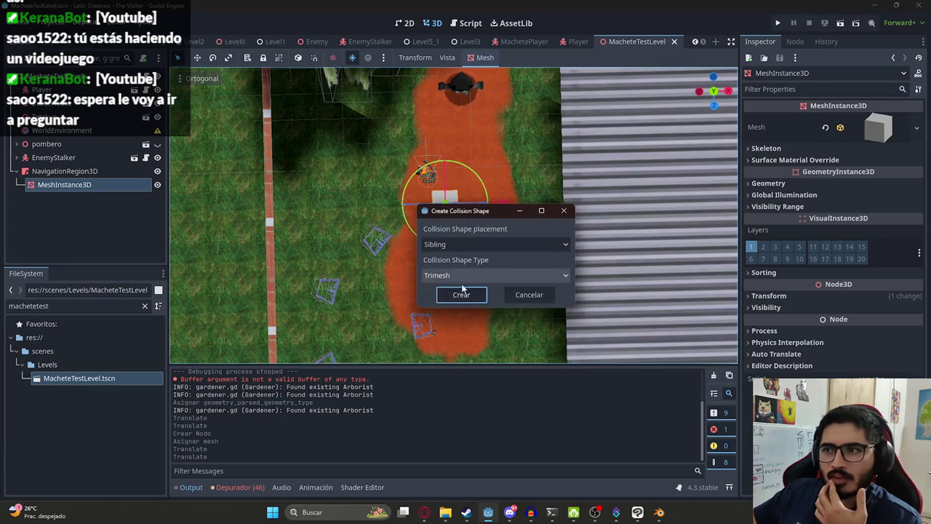
left_click(460, 246)
left_click(454, 272)
left_click(454, 275)
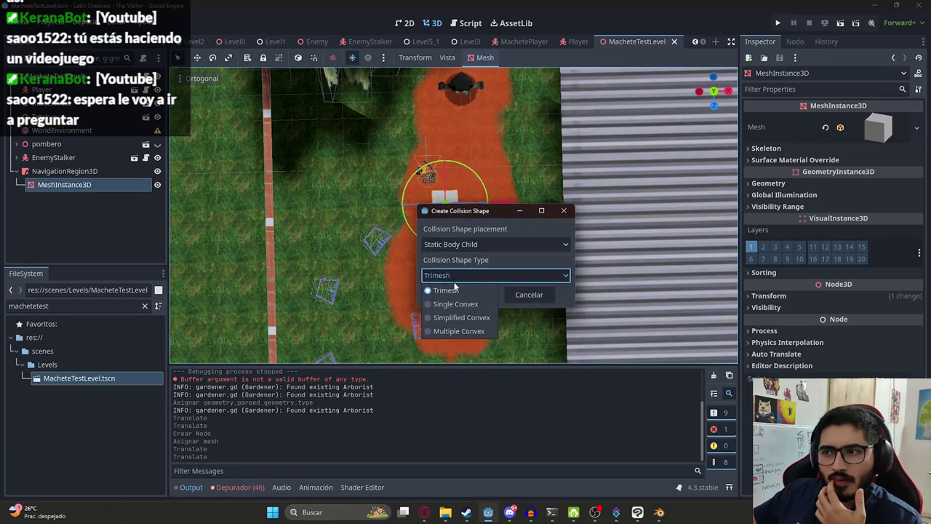
left_click(456, 304)
left_click(461, 294)
Clear NavigationRegion3D's navigation mesh, viewing the box from an angled perspective.
left_click(64, 171)
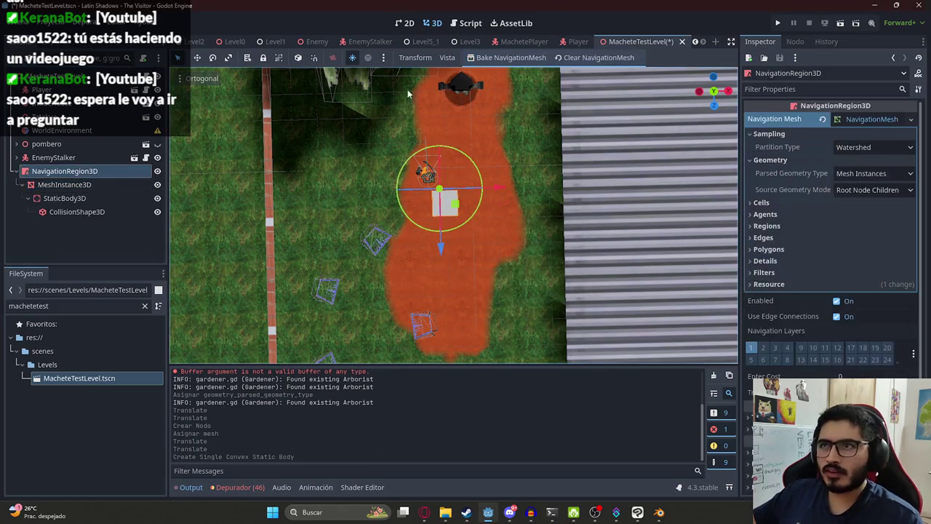
left_click(530, 57)
left_click_drag(407, 218, 378, 240)
scroll(372, 245, "up", 5)
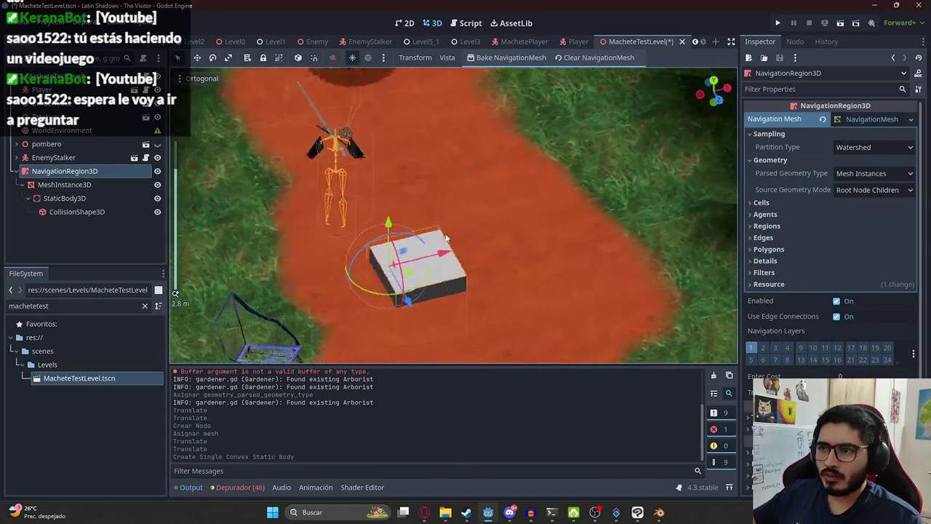
left_click(372, 245)
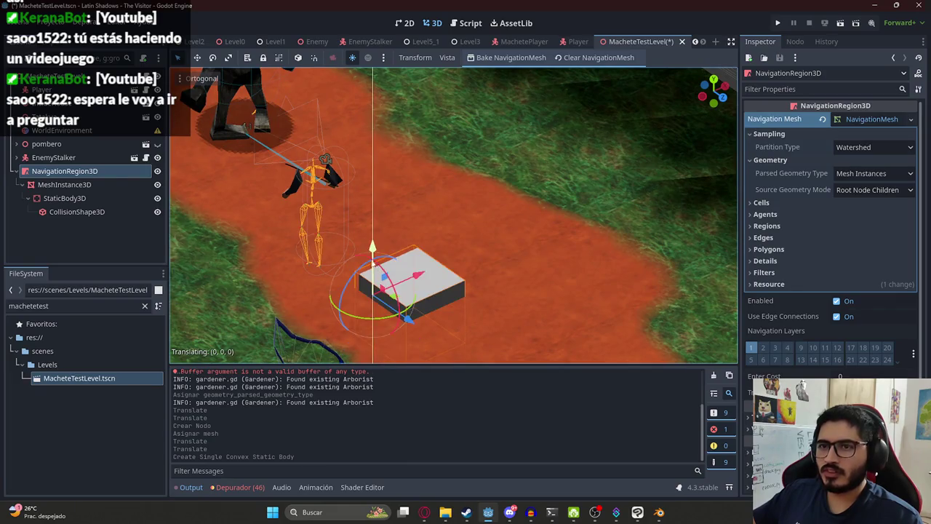
left_click(823, 119)
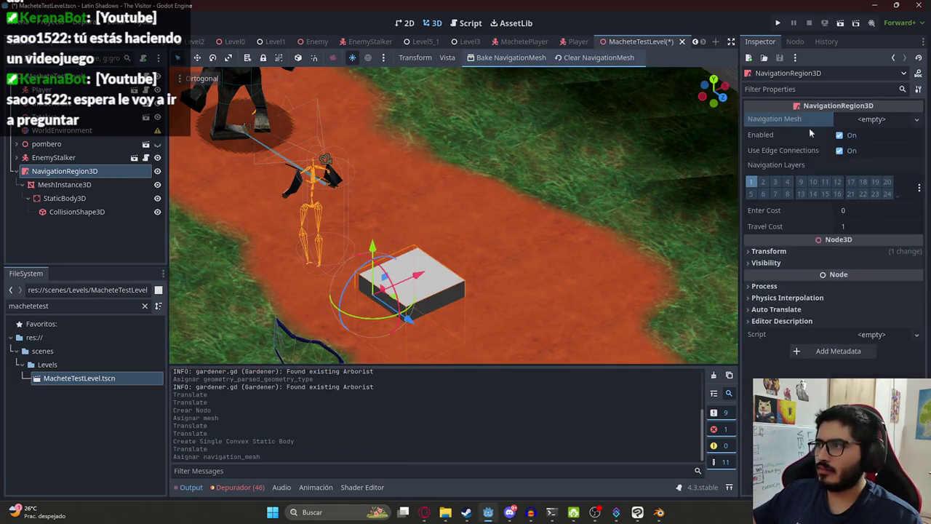
Give NavigationRegion3D a new NavigationMesh and expand its sampling and cells settings.
left_click(71, 186)
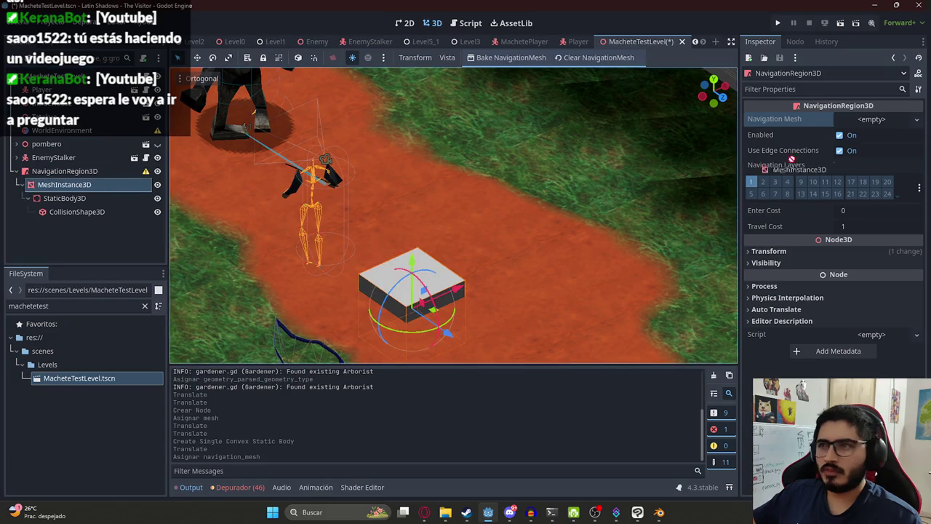
left_click(876, 121)
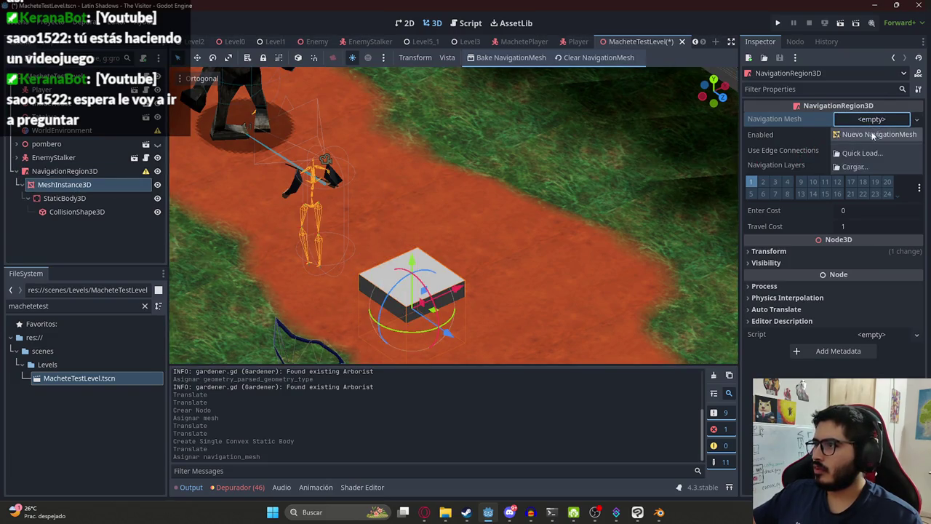
left_click(878, 131)
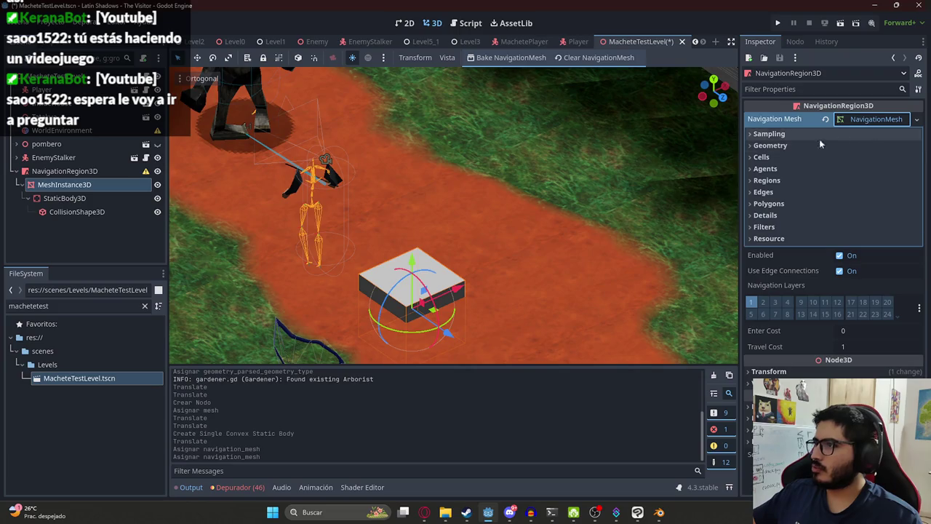
left_click(769, 238)
left_click(768, 134)
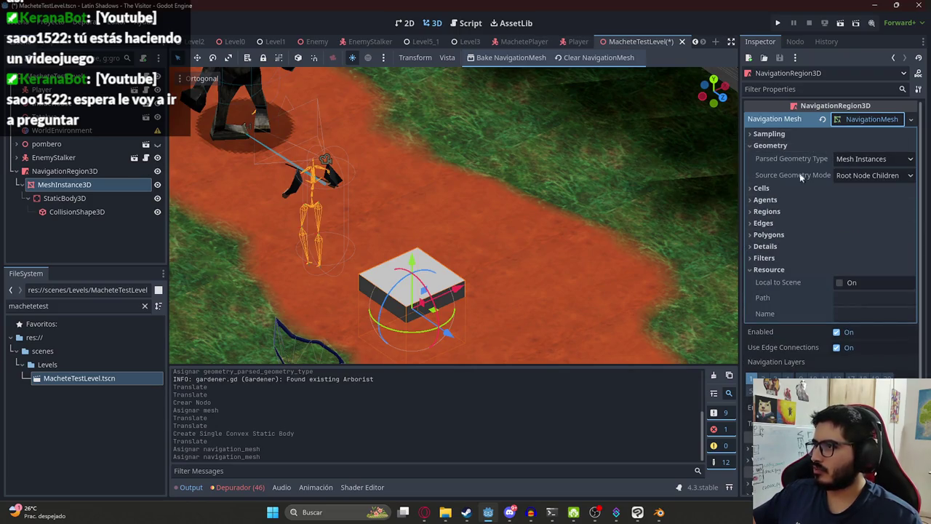
left_click(760, 188)
Review the agents, regions, edges, filters and details settings; move MacheteTestLevel's tab beside Level5_1.
scroll(768, 254, "down", 2)
left_click(770, 208)
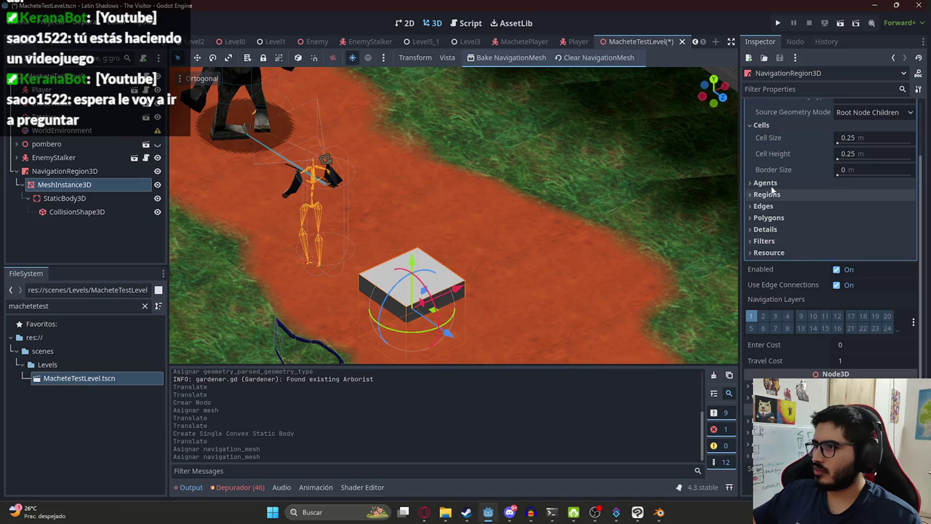
left_click(771, 183)
left_click(771, 257)
left_click(763, 298)
scroll(764, 291, "down", 3)
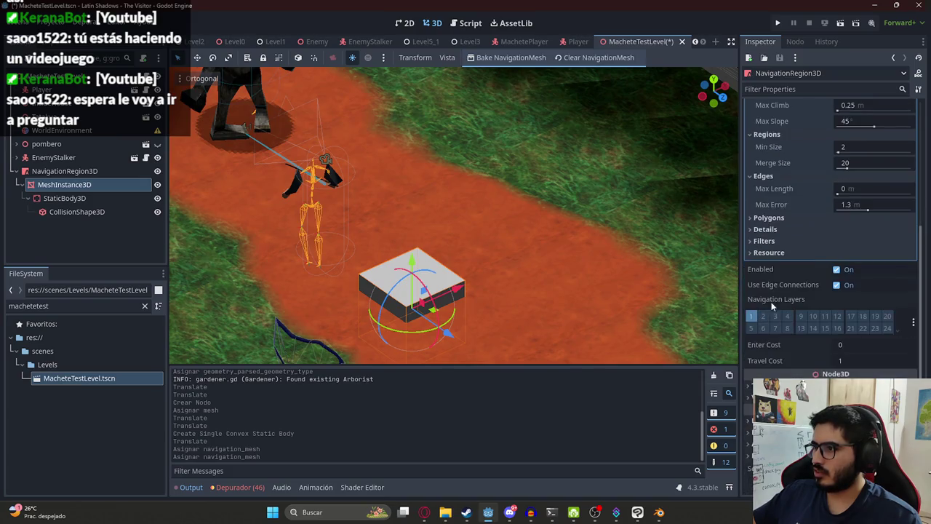
left_click(764, 241)
left_click(773, 229)
scroll(797, 219, "up", 5)
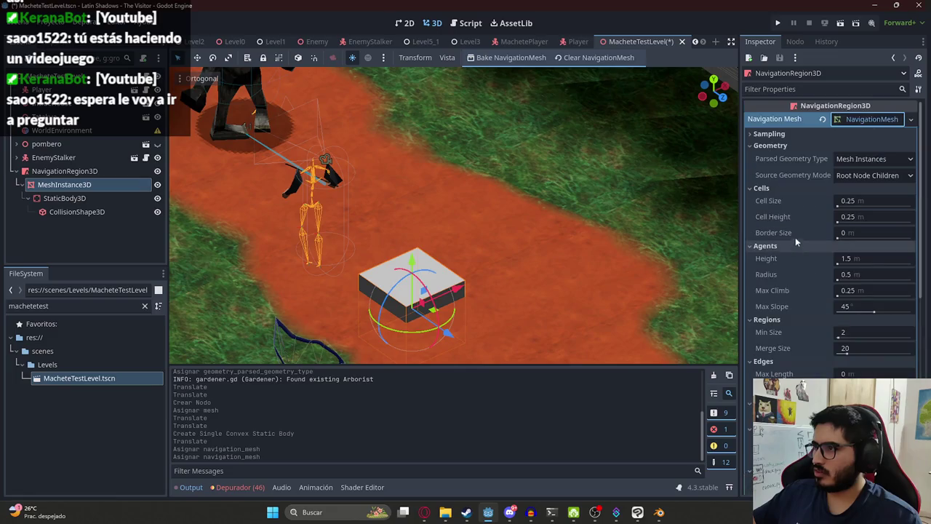
left_click(810, 135)
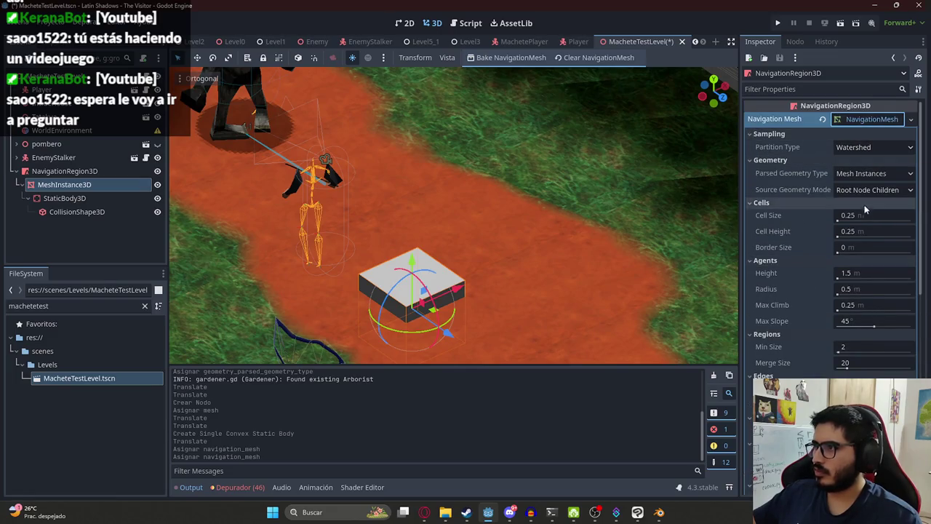
left_click_drag(637, 42, 458, 44)
In Level5_1, inspect the audio players, DonMarianoDialogNpc, BloodSpray and StaticEnemies nodes.
left_click(420, 43)
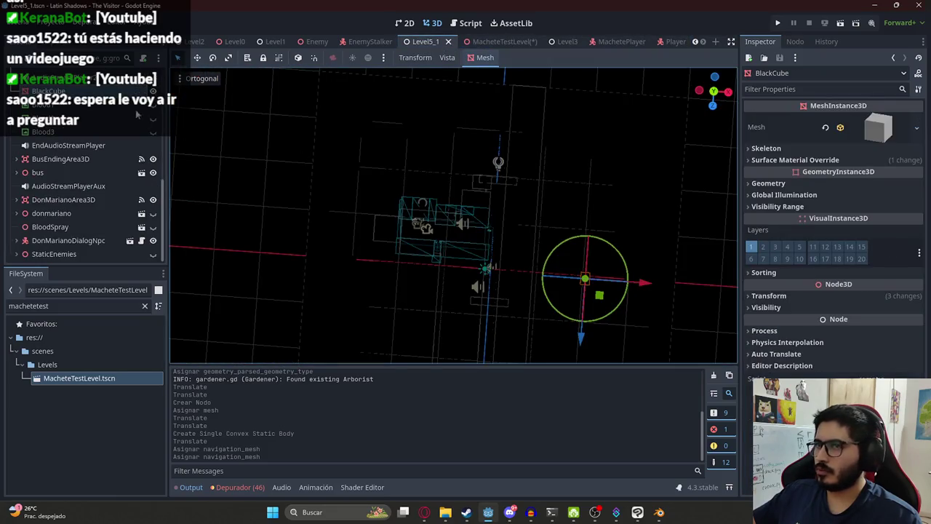
left_click(70, 188)
left_click(69, 146)
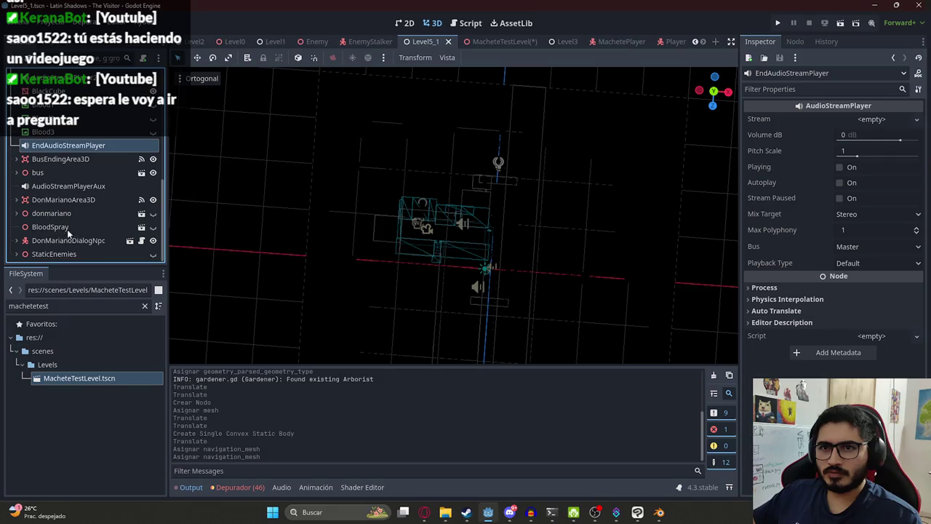
left_click(67, 238)
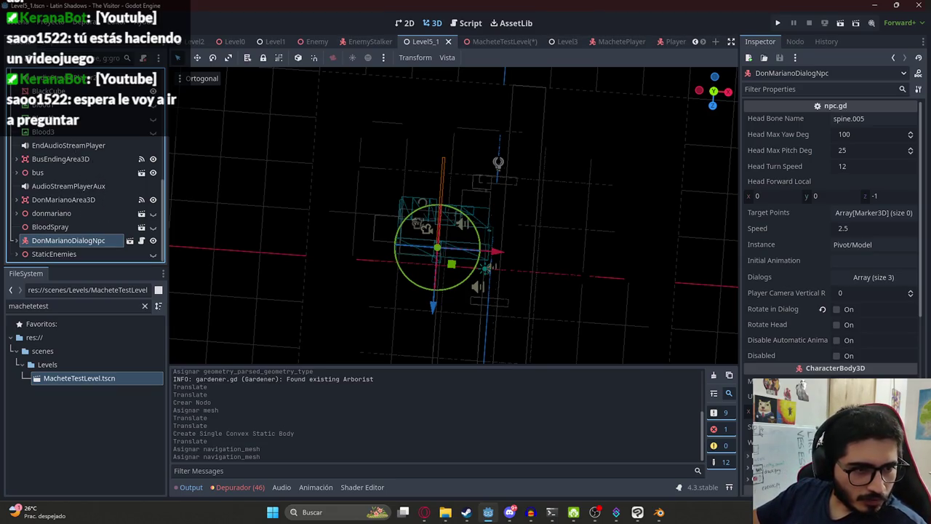
scroll(69, 216, "up", 2)
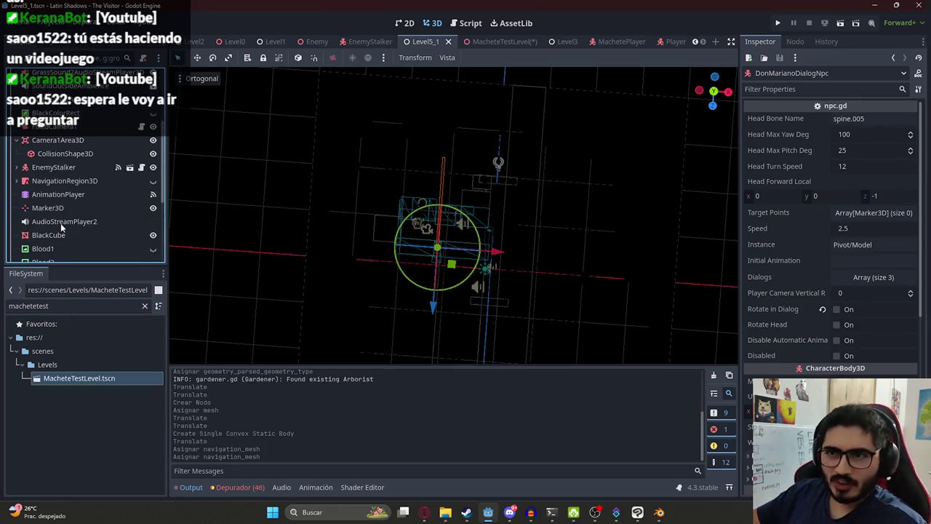
scroll(62, 227, "down", 2)
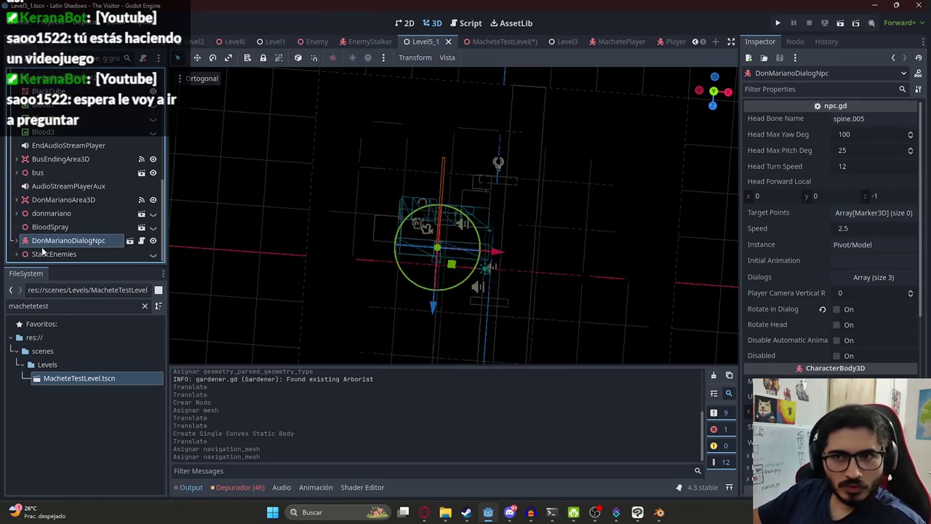
left_click(51, 232)
left_click(52, 254)
left_click(53, 243)
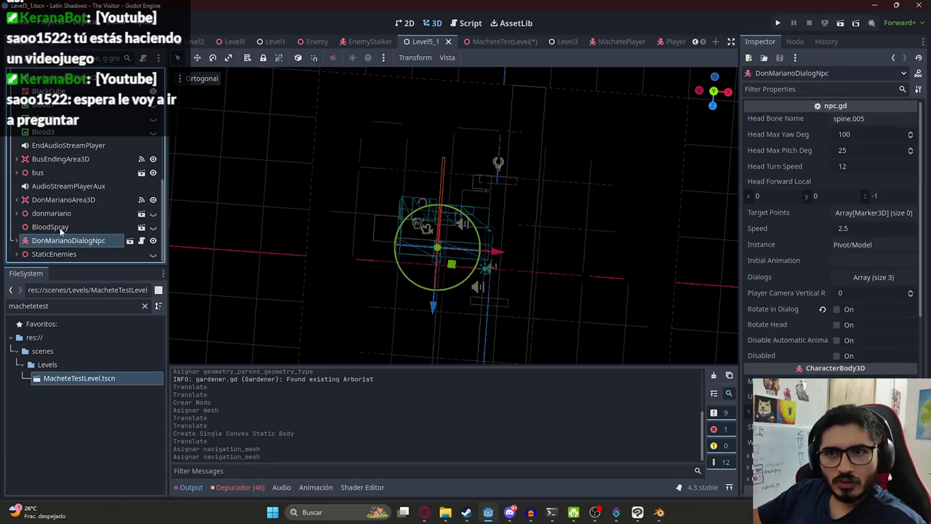
scroll(80, 186, "up", 4)
scroll(69, 226, "down", 4)
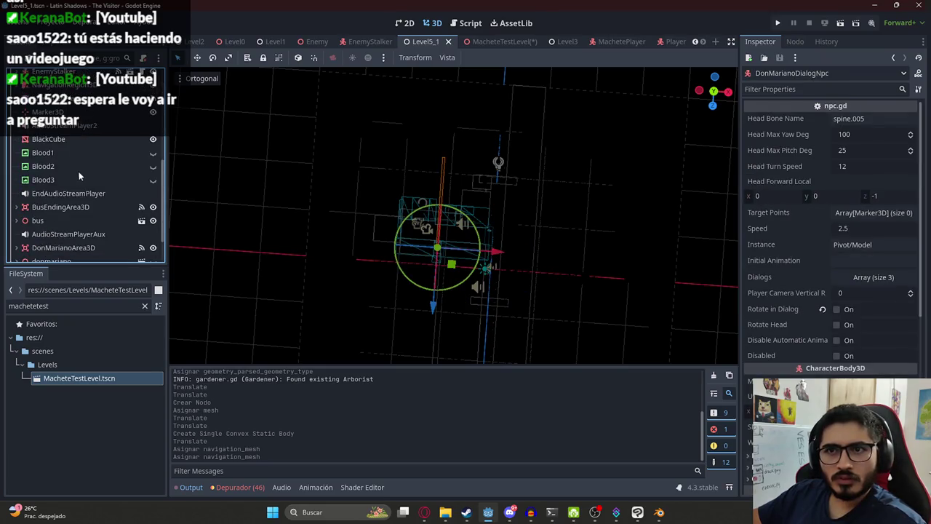
left_click(54, 254)
left_click(45, 240)
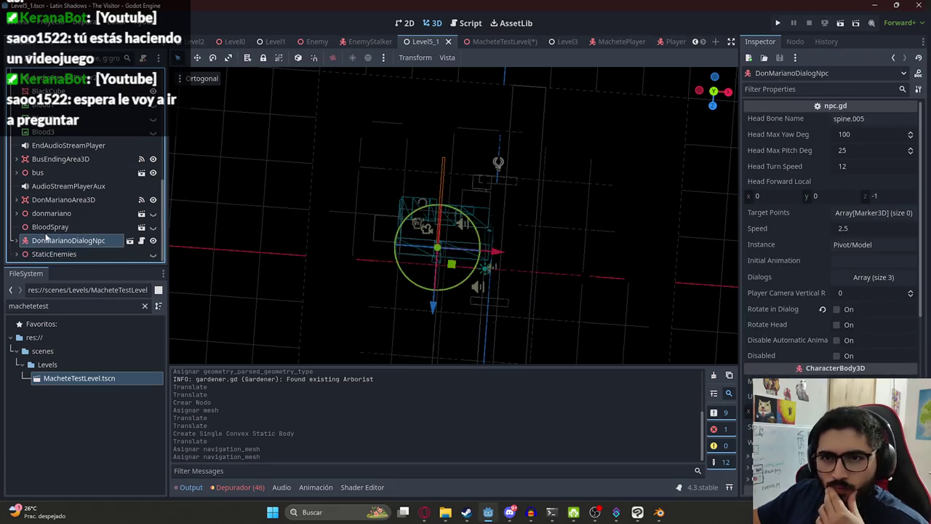
Inspect the DonMarianoArea3D, BusEndingArea3D, BlackCube and NavigationRegion3D nodes.
left_click(58, 201)
key("Down")
key("Down")
left_click(59, 186)
left_click(58, 160)
scroll(62, 167, "up", 3)
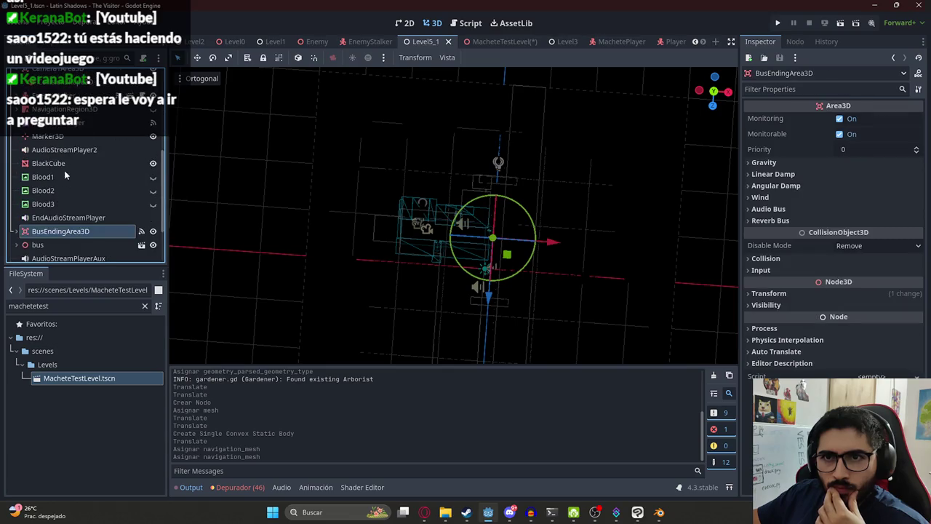
left_click(64, 164)
scroll(80, 159, "up", 3)
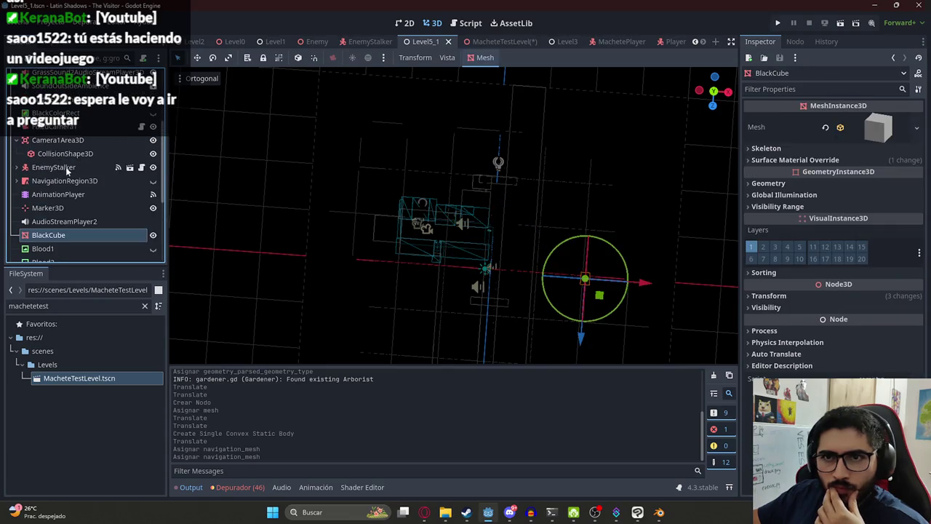
left_click(61, 179)
Expand NavigationRegion3D's CSGBox3D children, toggle its visibility off and on, and save Level5_1.
left_click(16, 181)
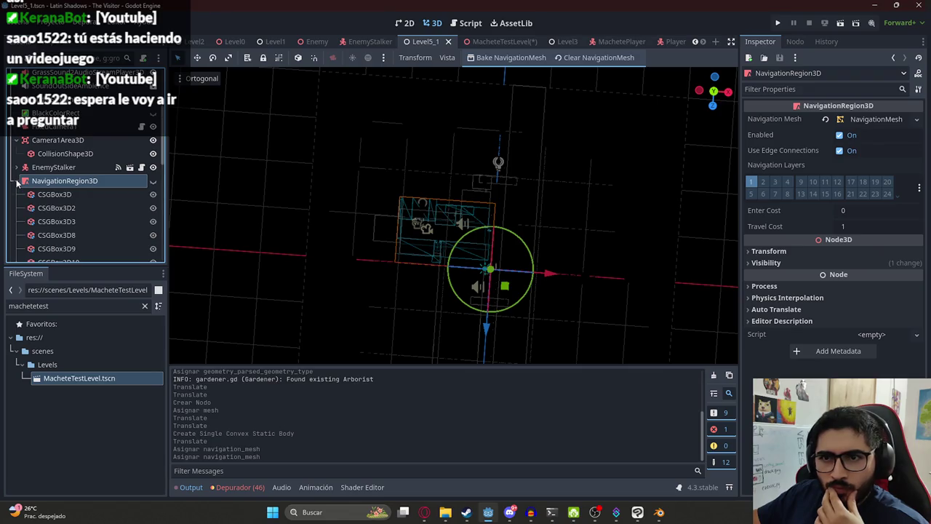
left_click(153, 181)
left_click(153, 181)
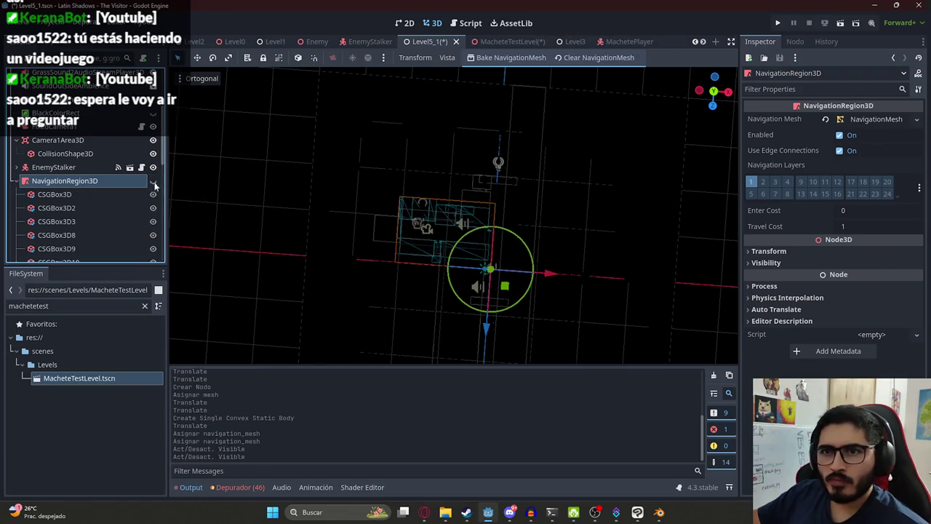
key("ctrl+s")
Inspect the CSGBox3D boxes, including CSGBox3D5 (39.035 × 7.943 × 11.187 m), then return to MacheteTestLevel.
scroll(99, 205, "down", 2)
double_click(82, 152)
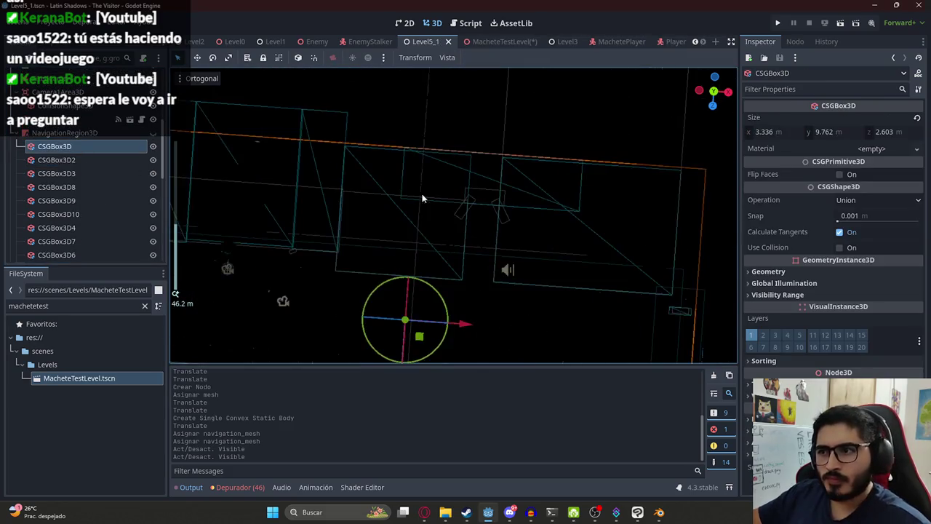
scroll(68, 167, "down", 5)
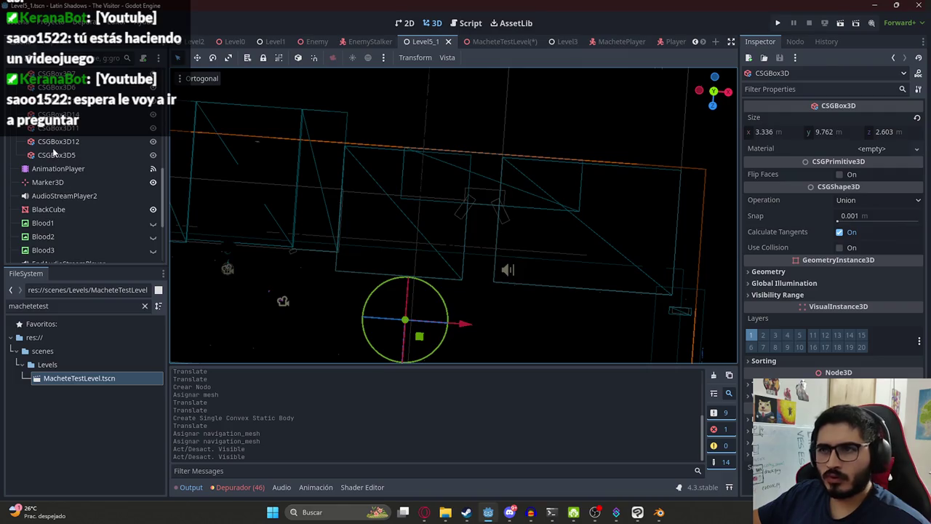
left_click(56, 155)
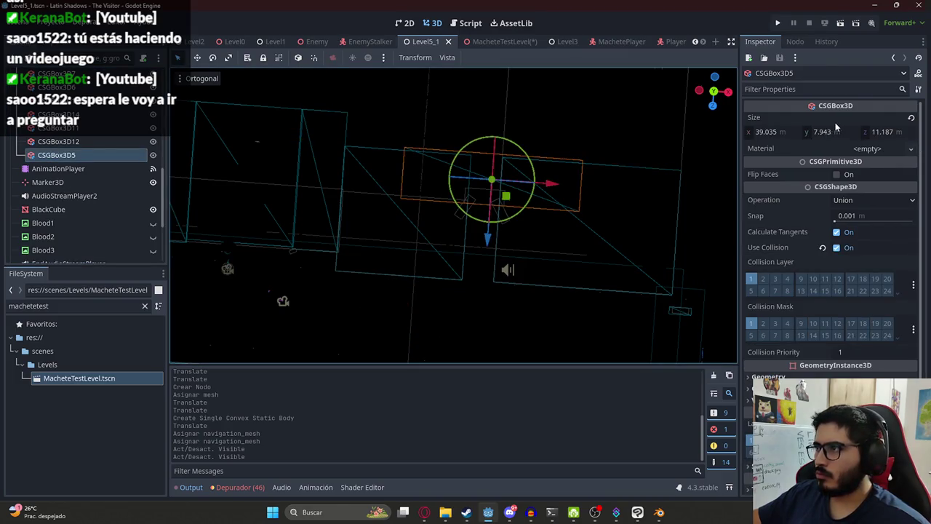
scroll(77, 167, "up", 5)
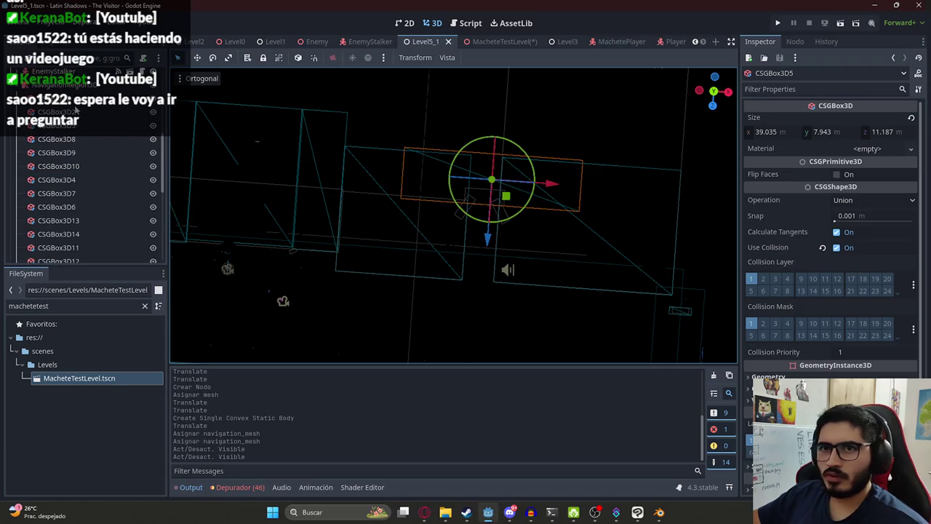
left_click(77, 111)
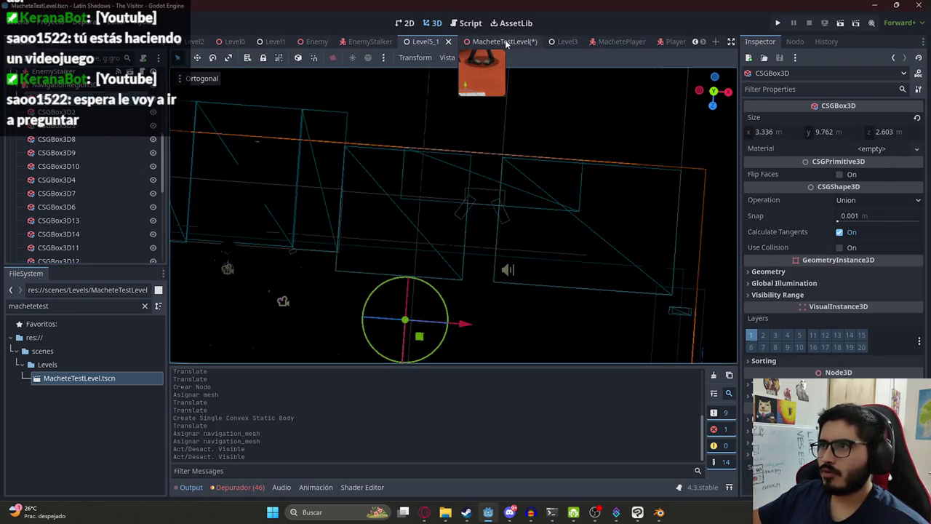
left_click(503, 42)
Paste the CSGBox3D under NavigationRegion3D, move it onto the house, and bake the navigation mesh.
key("ctrl+v")
scroll(464, 178, "down", 8)
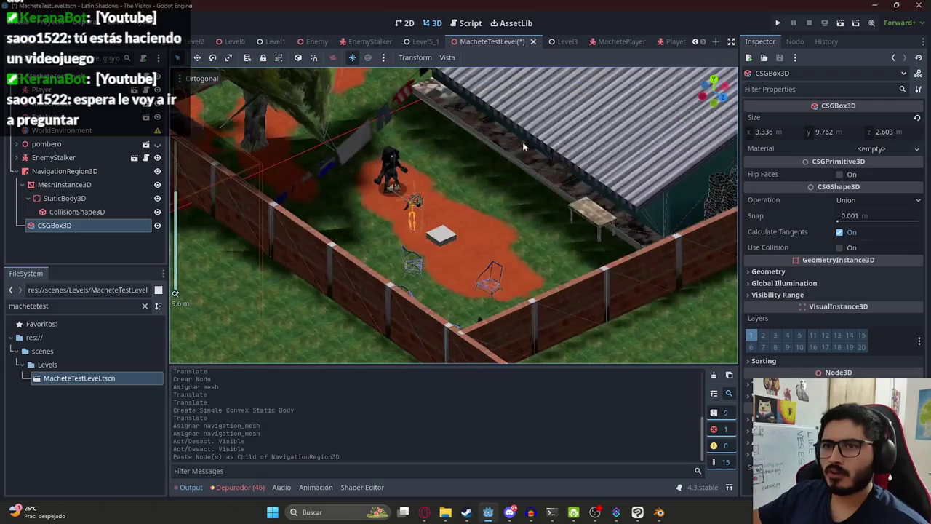
scroll(443, 150, "down", 6)
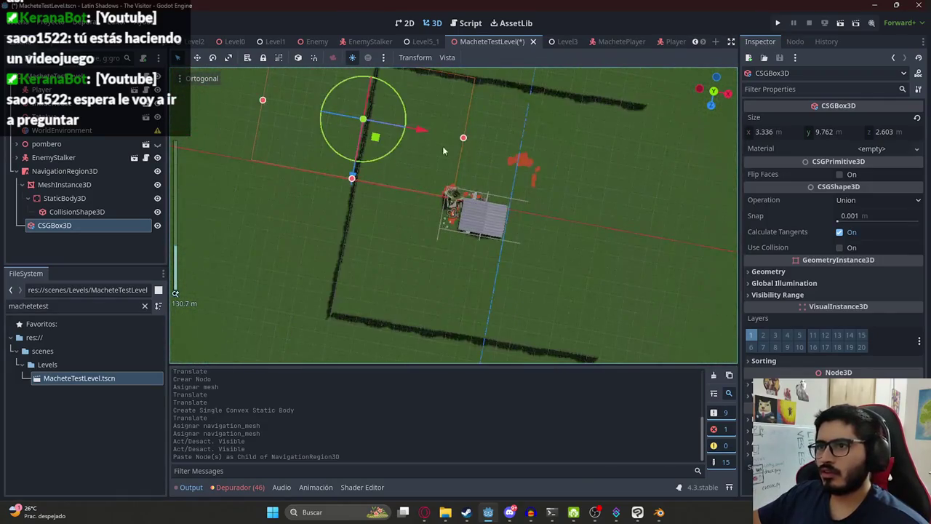
mouse_move(376, 144)
left_mouse_down()
mouse_move(455, 197)
mouse_move(464, 229)
left_mouse_up()
scroll(454, 200, "up", 9)
left_click(64, 170)
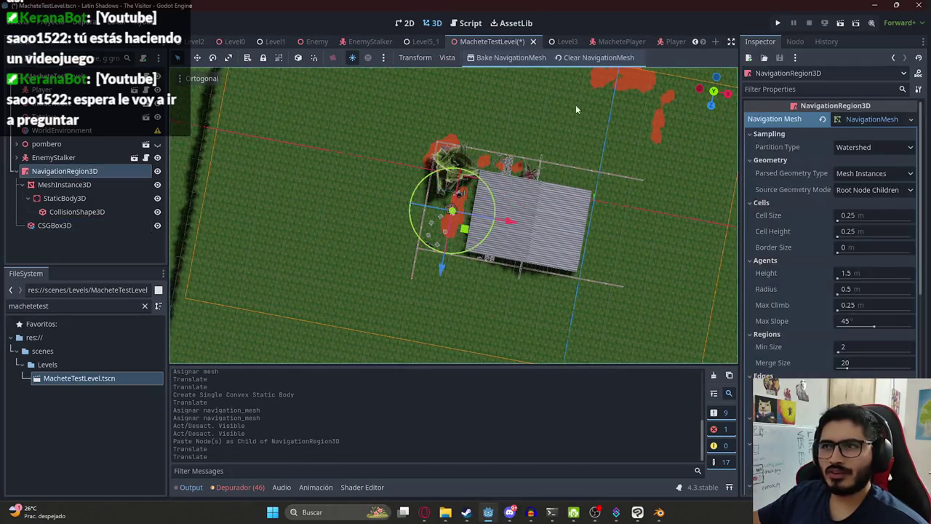
left_click(520, 57)
key("ctrl+z")
key("ctrl+z")
key("ctrl+z")
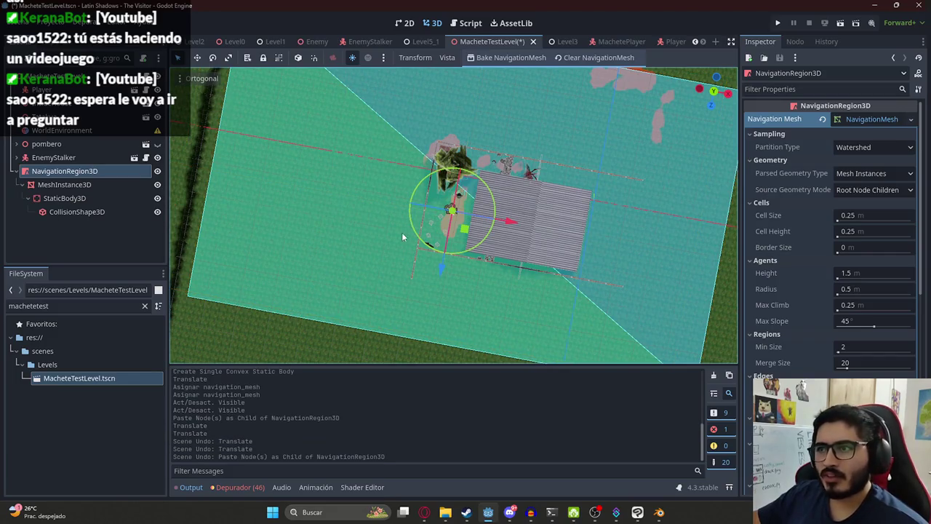
key("ctrl+shift+z")
Delete the MeshInstance3D box and its children, leaving the CSGBox3D selected.
left_click(75, 184)
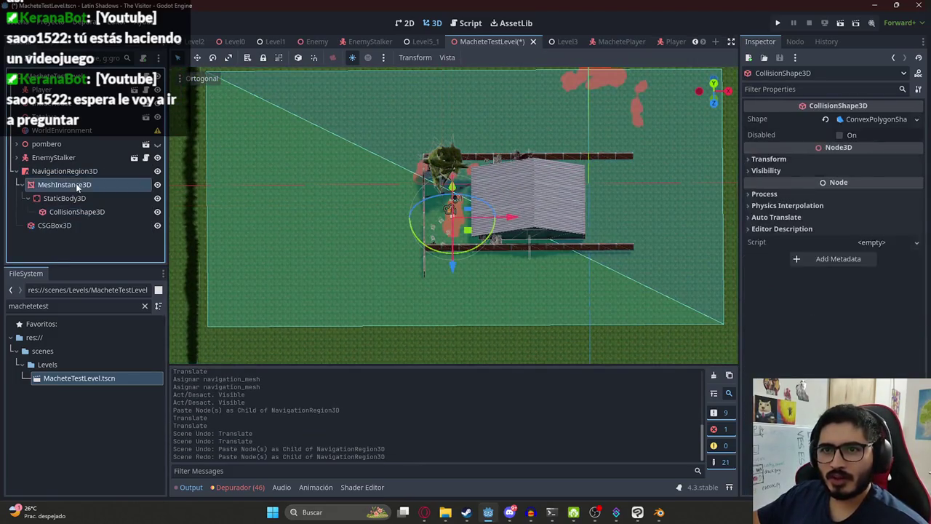
right_click(75, 183)
left_click(156, 491)
key("Return")
left_click(78, 189)
scroll(451, 184, "down", 3)
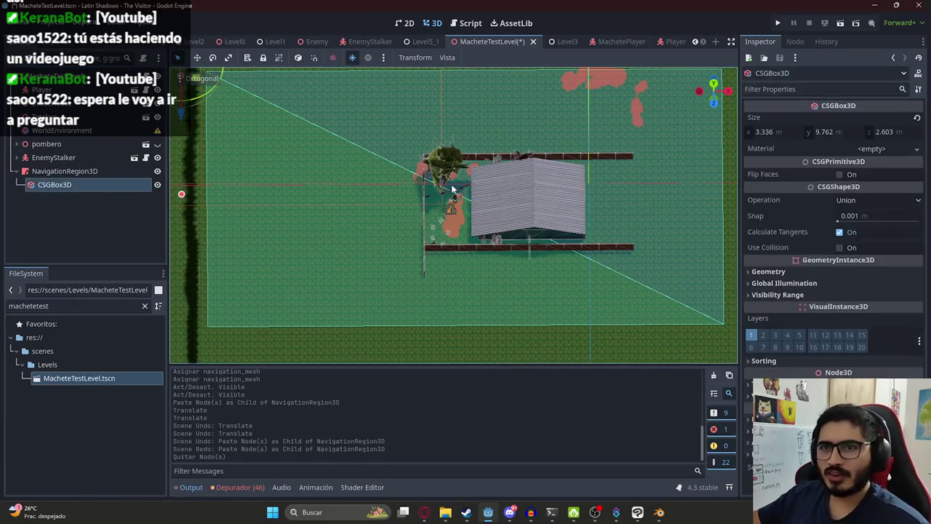
Delete the CSGBox3D and add a CSGMesh3D under NavigationRegion3D.
right_click(104, 184)
left_click(196, 492)
key("Return")
left_click(149, 174)
key("ctrl+a")
type("cgsbo")
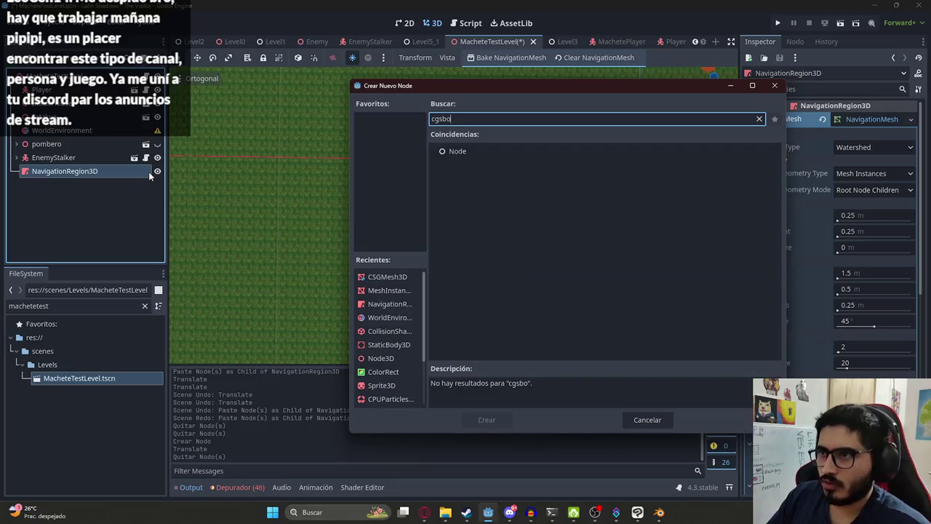
key("BackSpace")
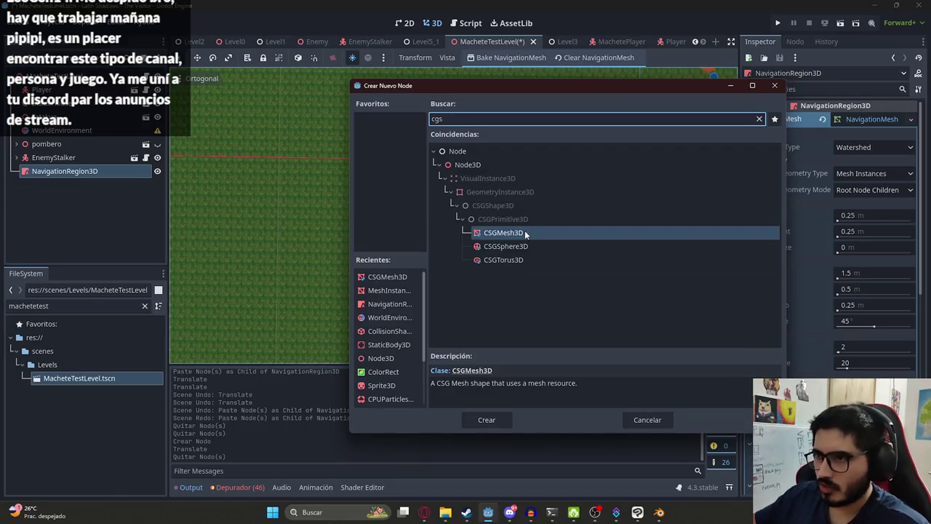
double_click(521, 234)
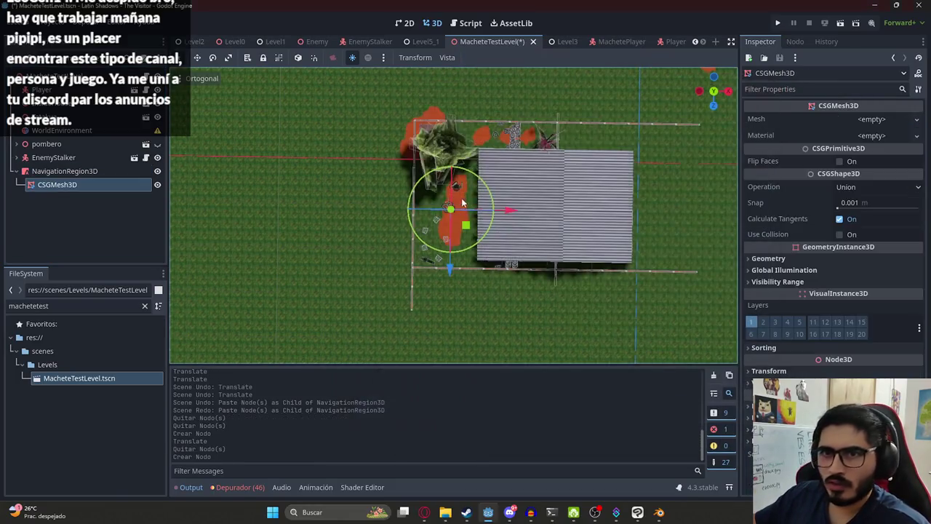
Give the CSGMesh3D a new BoxMesh and lower it into the ground.
left_click(872, 120)
left_click(858, 173)
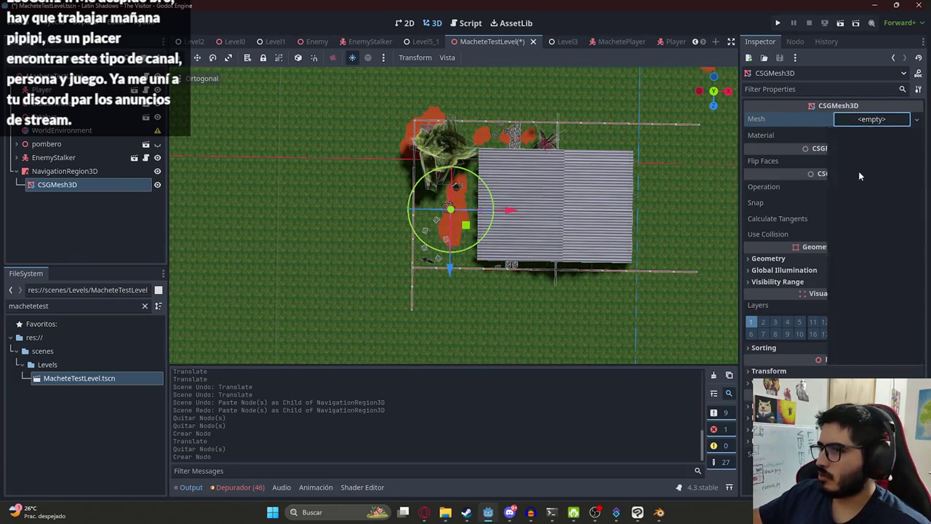
scroll(486, 235, "up", 5)
scroll(460, 213, "up", 3)
mouse_move(461, 213)
left_mouse_down()
mouse_move(490, 163)
mouse_move(409, 207)
left_mouse_up()
scroll(409, 207, "up", 3)
left_click_drag(385, 238, 385, 256)
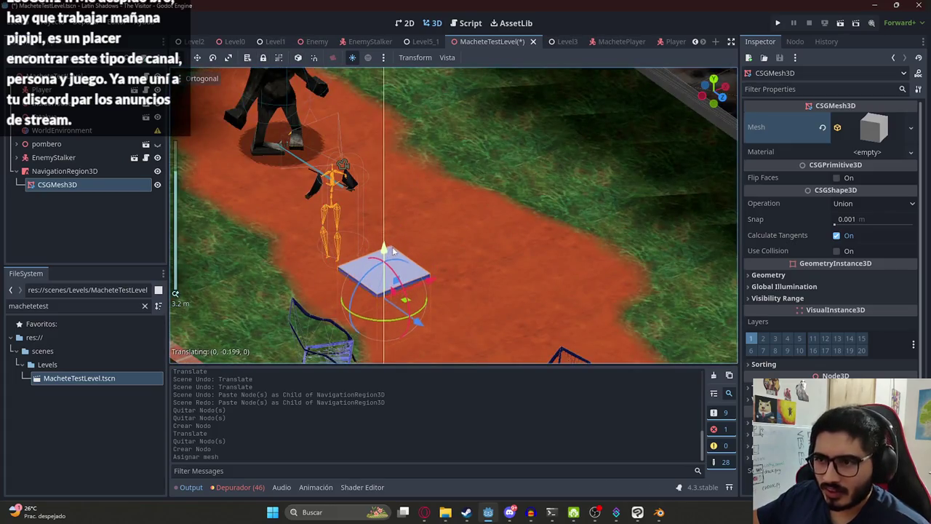
Scale the box into a large slab over the yard, widening it along X.
left_click(228, 58)
scroll(388, 319, "down", 3)
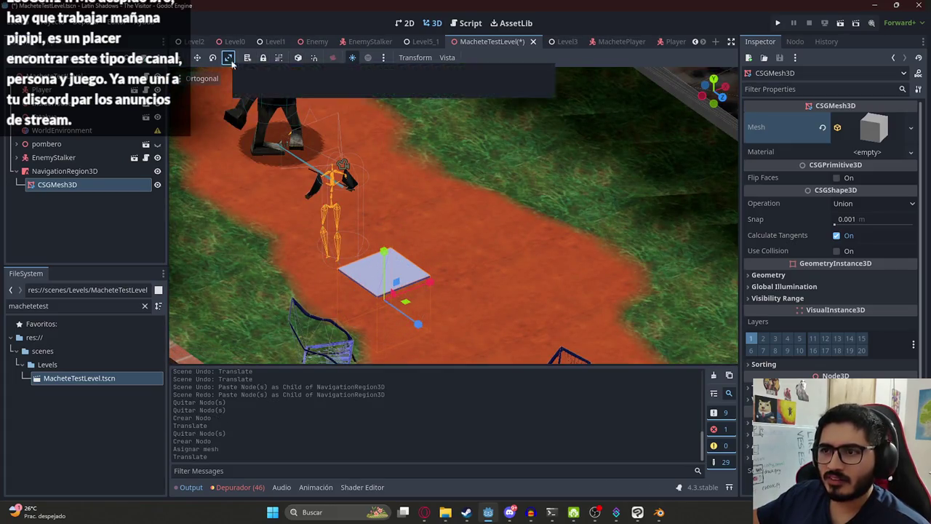
left_click_drag(388, 319, 467, 246)
scroll(468, 250, "down", 3)
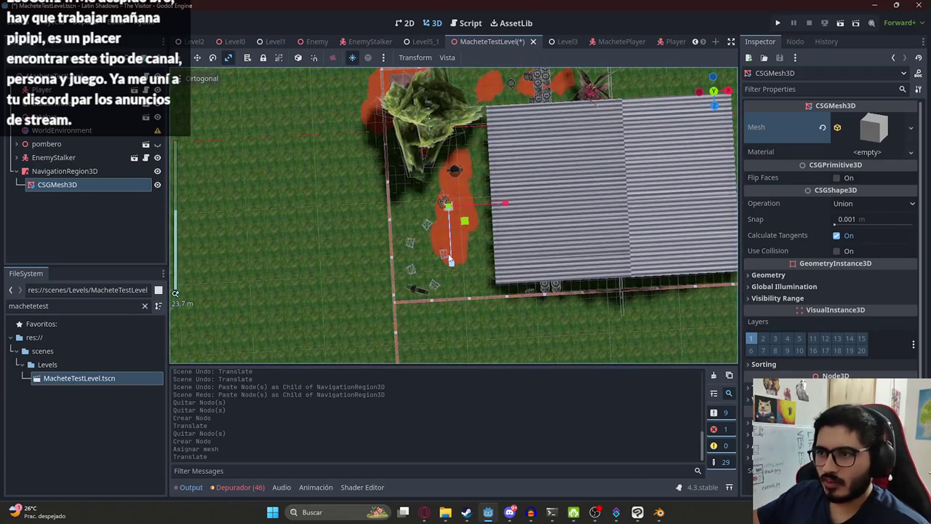
mouse_move(453, 392)
left_mouse_down()
mouse_move(466, 224)
mouse_move(660, 332)
mouse_move(778, 331)
left_mouse_up()
mouse_move(512, 209)
left_mouse_down()
mouse_move(522, 204)
mouse_move(476, 148)
mouse_move(466, 171)
left_mouse_up()
Lower the slab vertically and bake NavigationRegion3D's navigation mesh.
left_click(197, 58)
scroll(459, 180, "up", 5)
left_click_drag(451, 213, 451, 208)
left_click(64, 170)
left_click(509, 57)
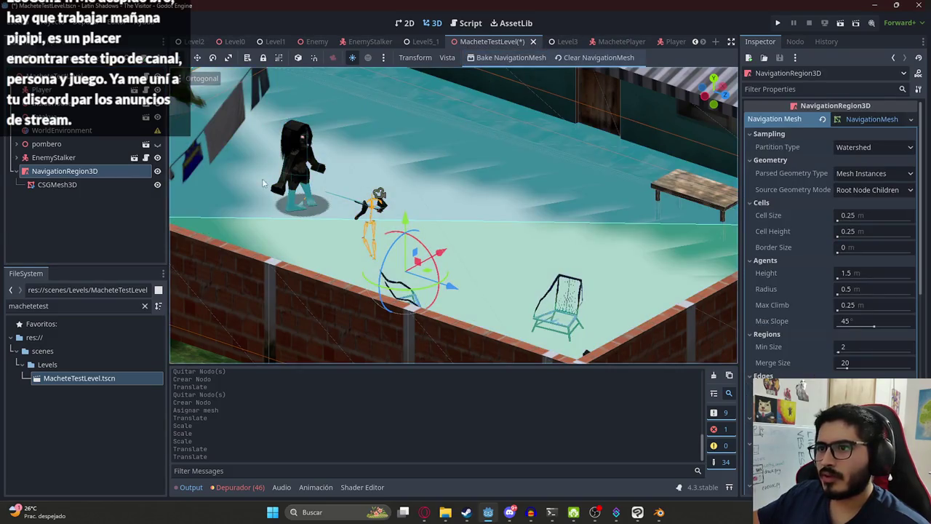
left_click_drag(408, 220, 413, 239)
Save MacheteTestLevel and check the navmesh, reselecting the slab with the scale tool.
mouse_move(531, 224)
left_mouse_down()
mouse_move(349, 230)
mouse_move(450, 178)
left_mouse_up()
key("ctrl+s")
mouse_move(518, 185)
left_mouse_down()
mouse_move(472, 214)
mouse_move(522, 174)
mouse_move(510, 311)
mouse_move(492, 179)
mouse_move(519, 237)
left_mouse_up()
scroll(510, 311, "down", 3)
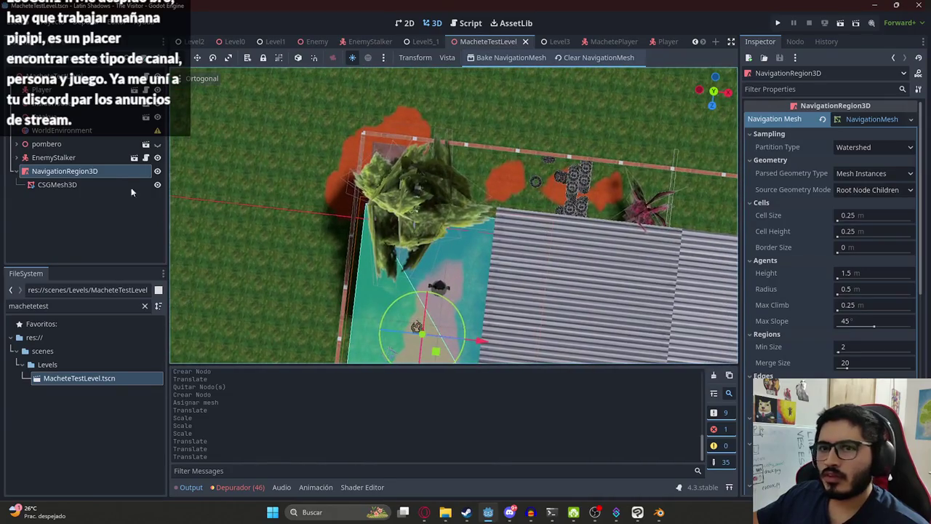
left_click(519, 237)
scroll(520, 231, "up", 2)
scroll(520, 231, "down", 4)
left_click(230, 59)
left_click_drag(344, 152, 415, 122)
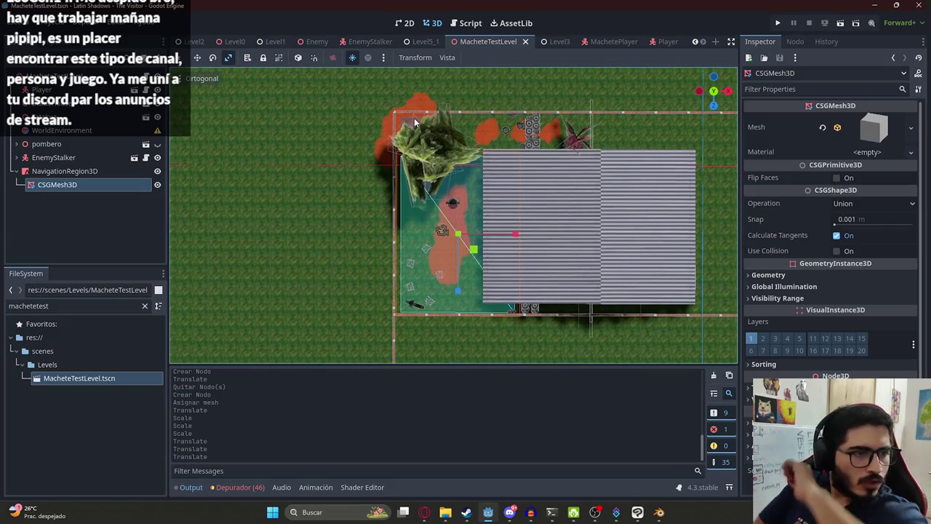
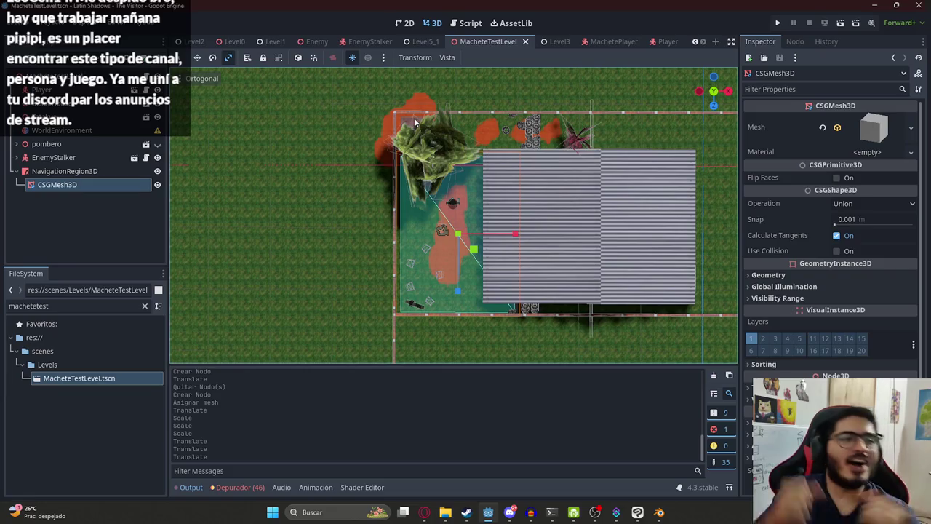
Enlarge the CSG floor mesh, stretching it along X with the scale gizmo.
mouse_move(461, 291)
left_mouse_down()
mouse_move(464, 303)
mouse_move(456, 272)
left_mouse_up()
left_click(228, 57)
left_click_drag(516, 217, 520, 217)
key("q")
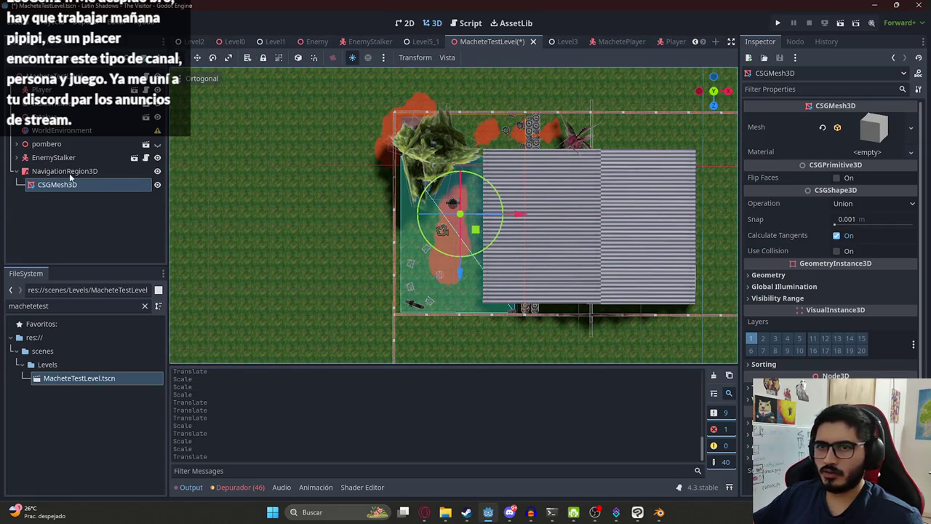
Rebake the NavigationRegion3D navigation mesh over the wider yard and save the level.
left_click(73, 172)
left_click(498, 60)
mouse_move(466, 219)
left_mouse_down()
mouse_move(478, 301)
mouse_move(477, 167)
mouse_move(449, 232)
left_mouse_up()
scroll(448, 233, "up", 3)
scroll(449, 232, "up", 5)
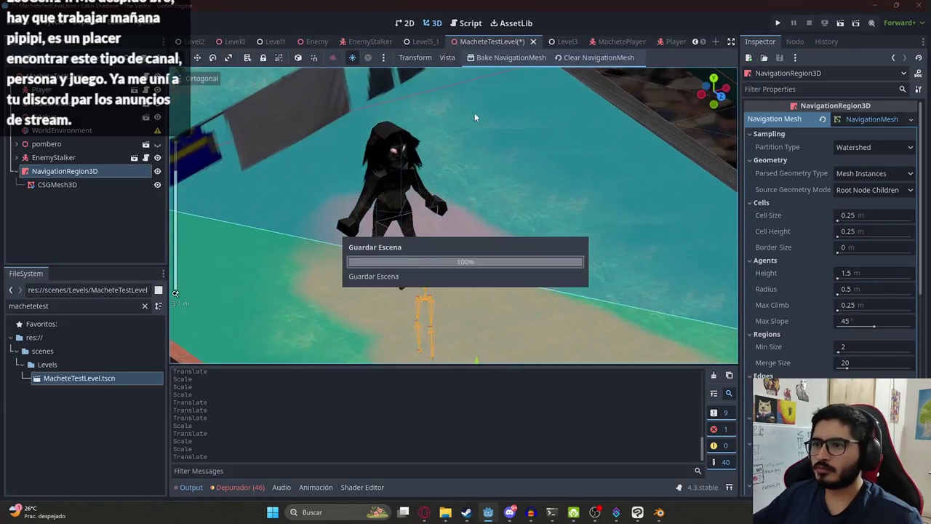
right_click(486, 42)
Play-test the level scene, stop it, and switch to the top view.
left_click(513, 120)
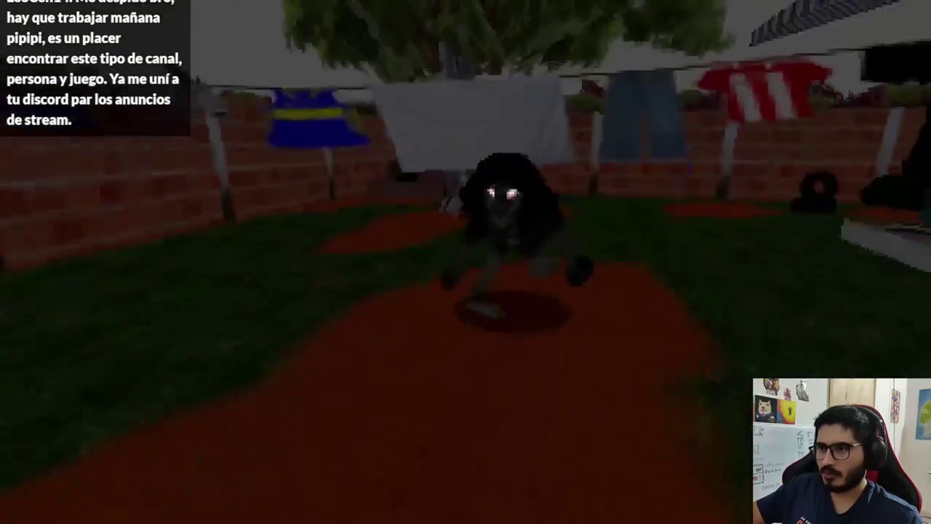
key("F8")
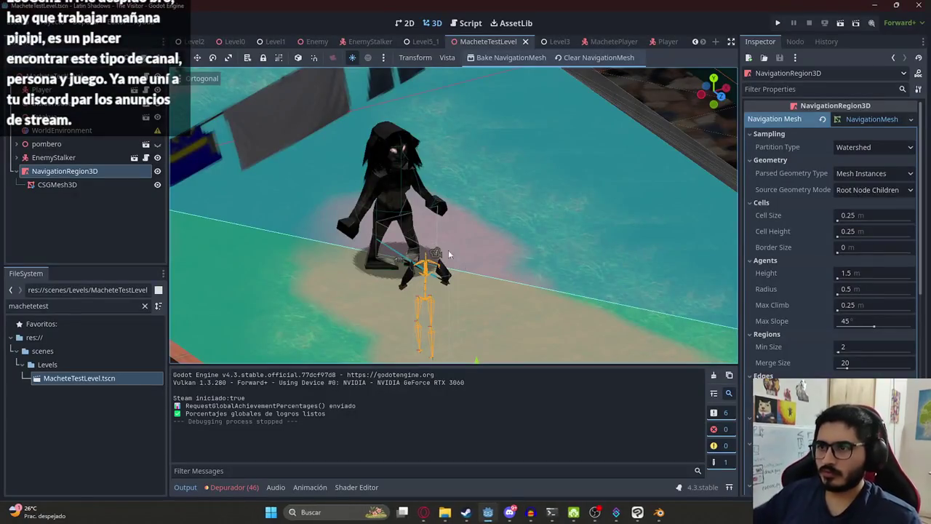
key("KP_7")
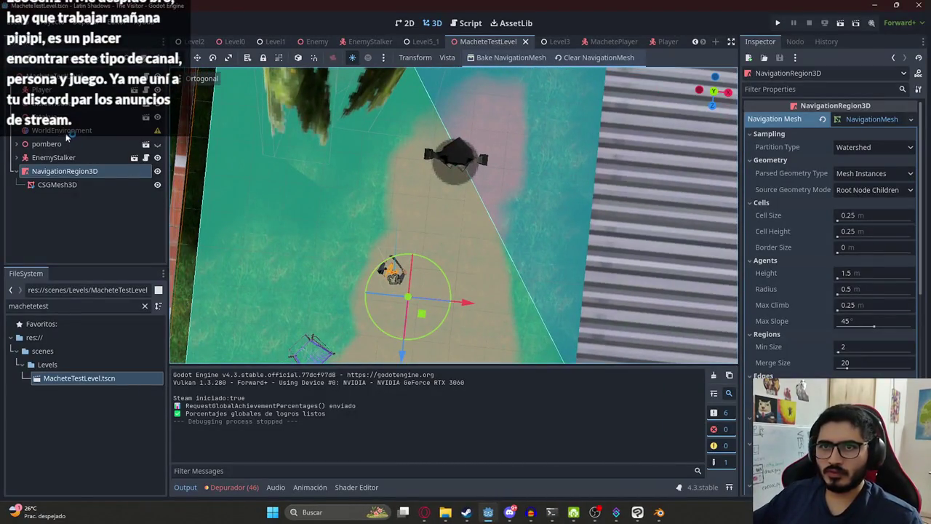
Assign the Player node to the EnemyStalker's Player property.
left_click(58, 93)
left_click(58, 144)
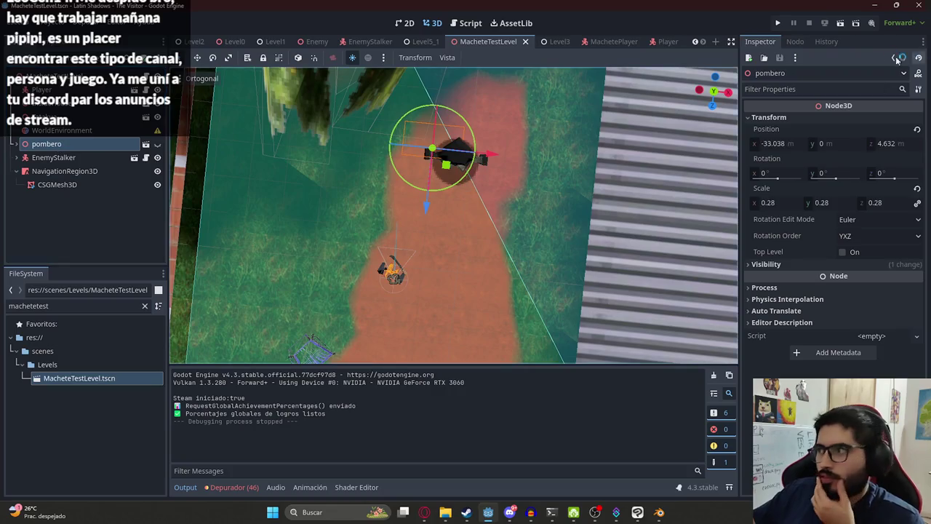
left_click(50, 158)
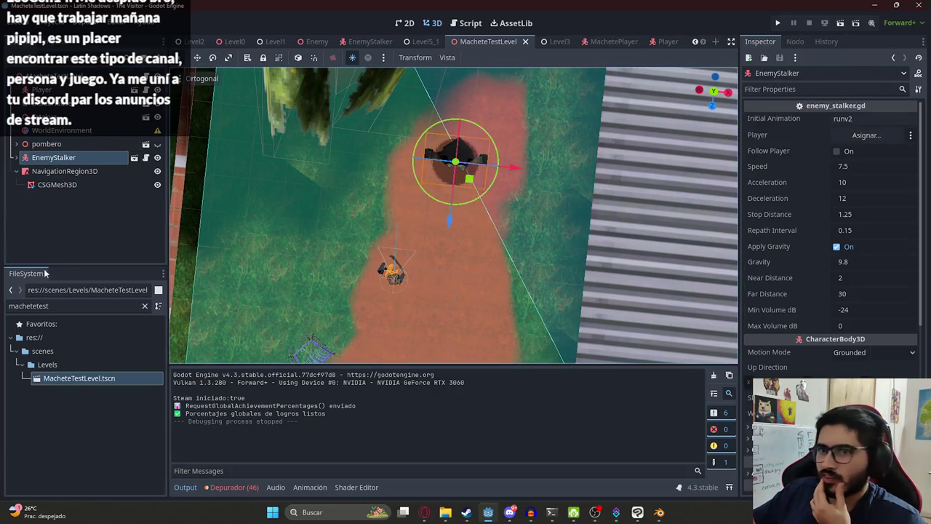
left_click_drag(64, 171, 865, 138)
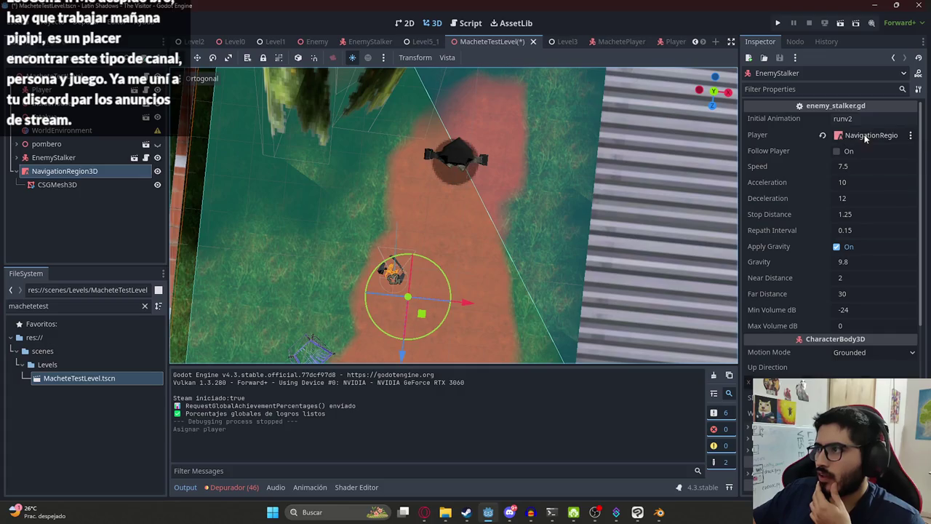
key("ctrl+z")
left_click_drag(42, 89, 865, 136)
Play-test again, then turn on the EnemyStalker's Follow Player and relaunch the level.
right_click(469, 42)
key("Escape")
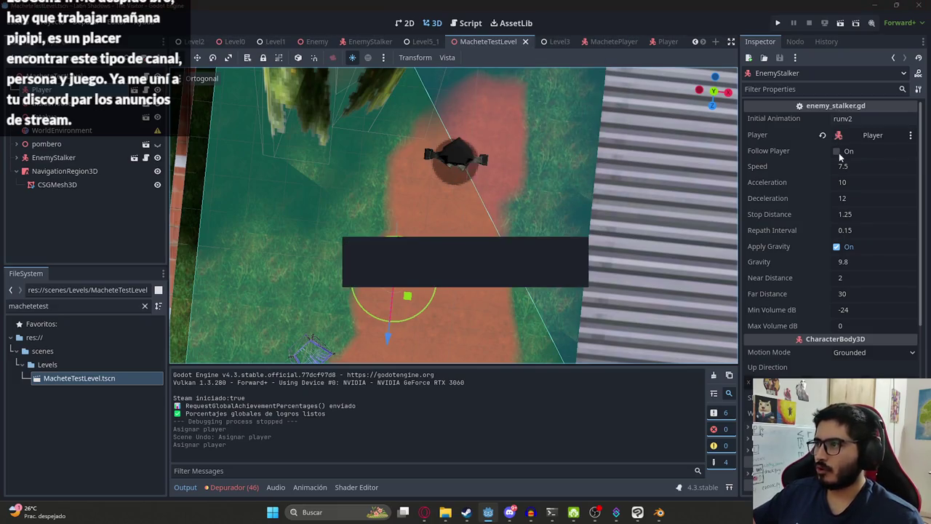
key("F5")
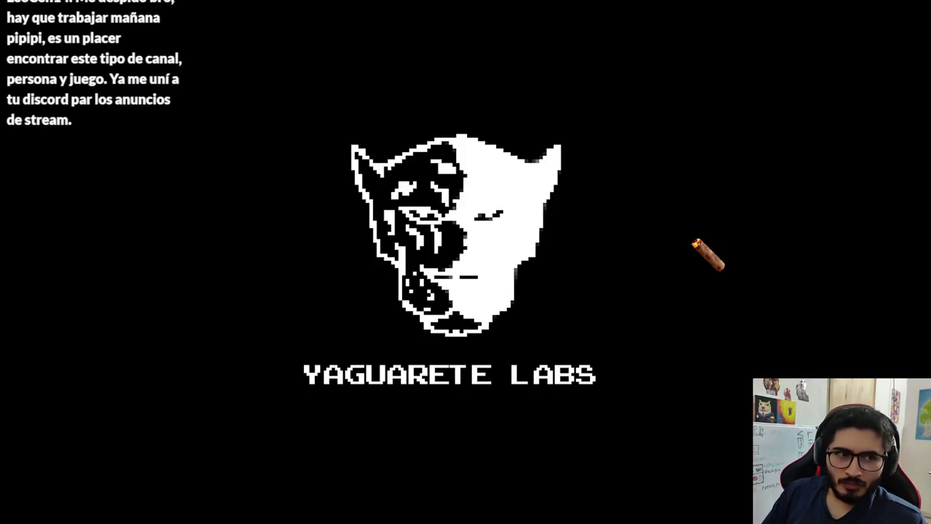
key("F8")
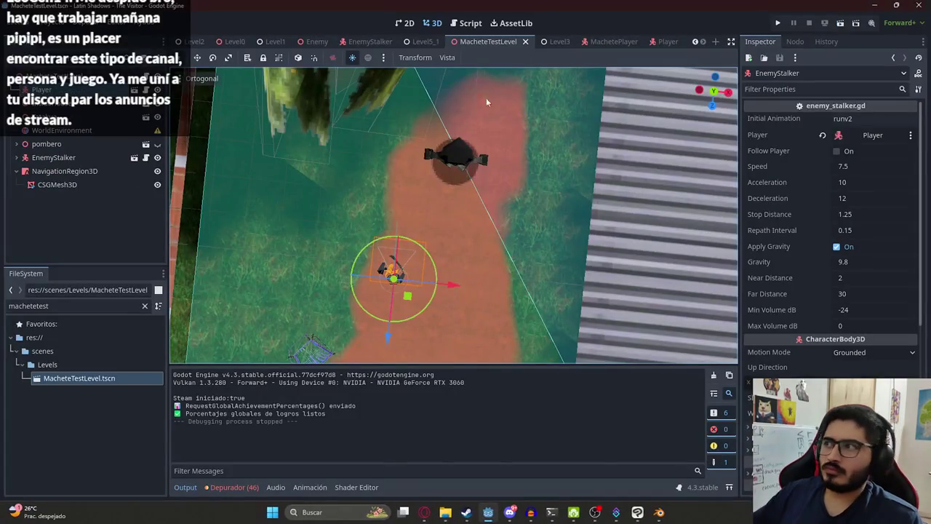
left_click(836, 150)
right_click(497, 42)
left_click(548, 110)
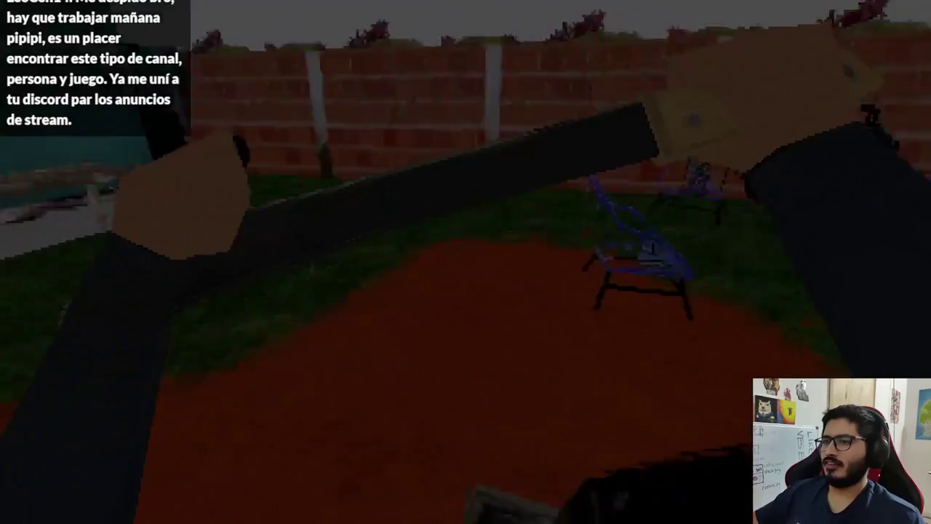
Stop the game and set EnemyStalker Speed to 2 and Acceleration to 0.
key("F8")
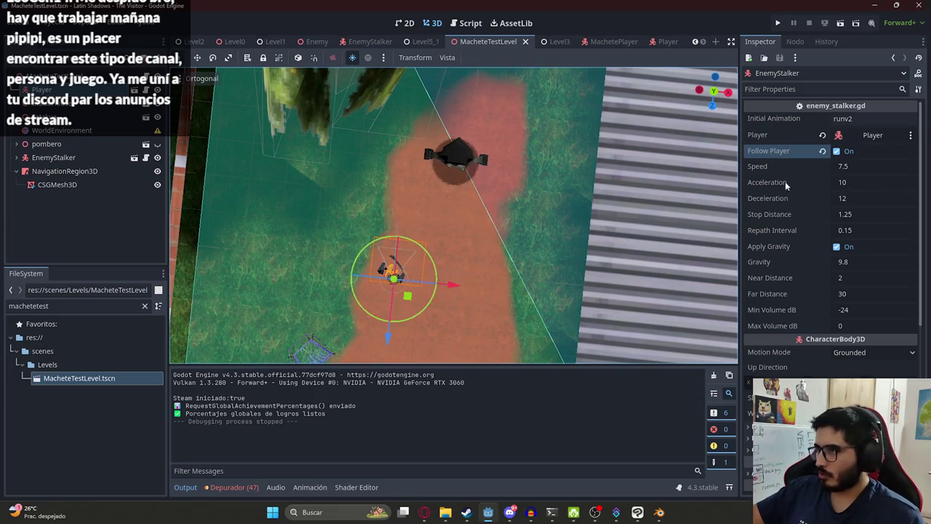
left_click(875, 164)
type("2")
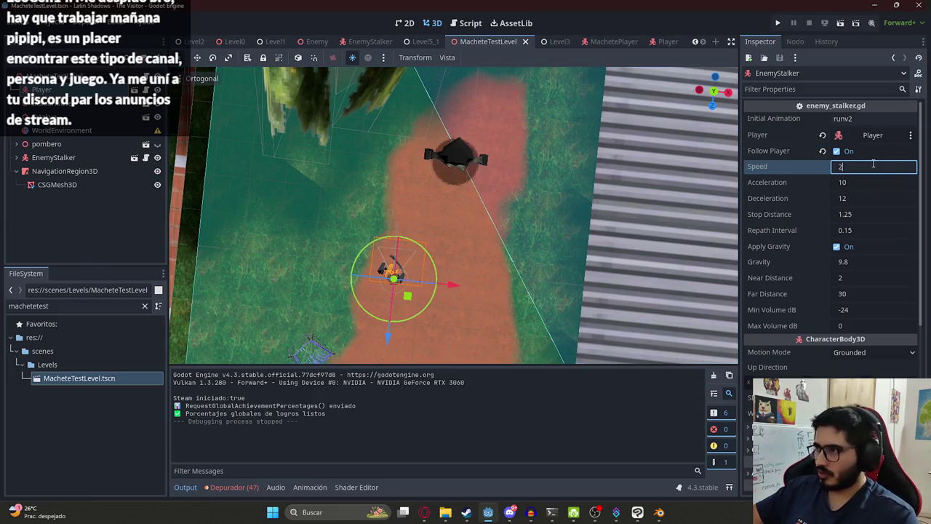
left_click(843, 183)
type("0")
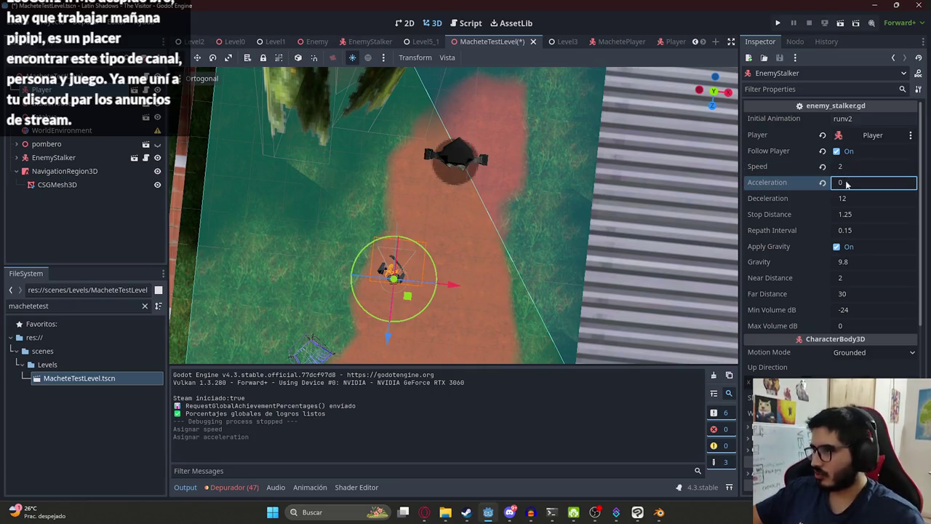
Save the level with Ctrl+S and play-test it in first person.
key("ctrl+s")
right_click(491, 43)
left_click(524, 127)
key("ctrl+s")
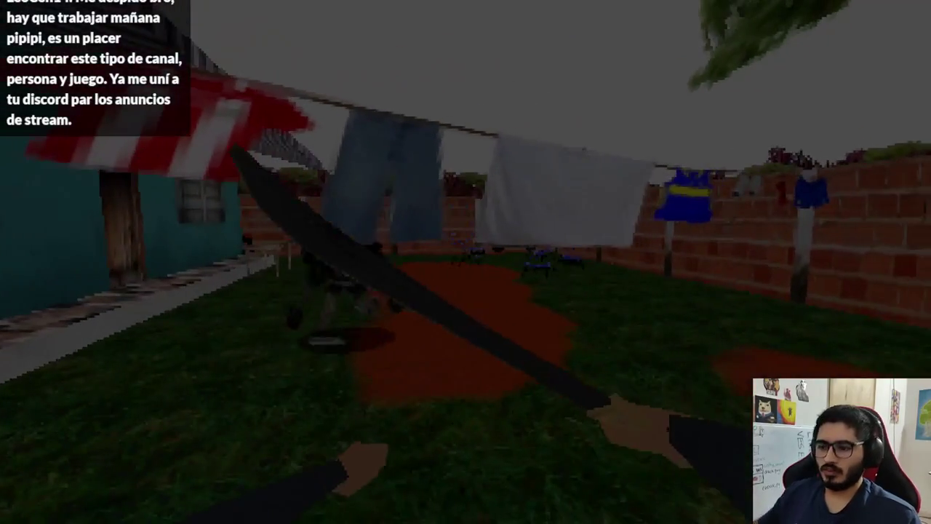
key("F8")
left_click(875, 167)
Set EnemyStalker Speed to 4, then save and run the level scene.
type("4")
key("Return")
right_click(485, 45)
left_click(518, 116)
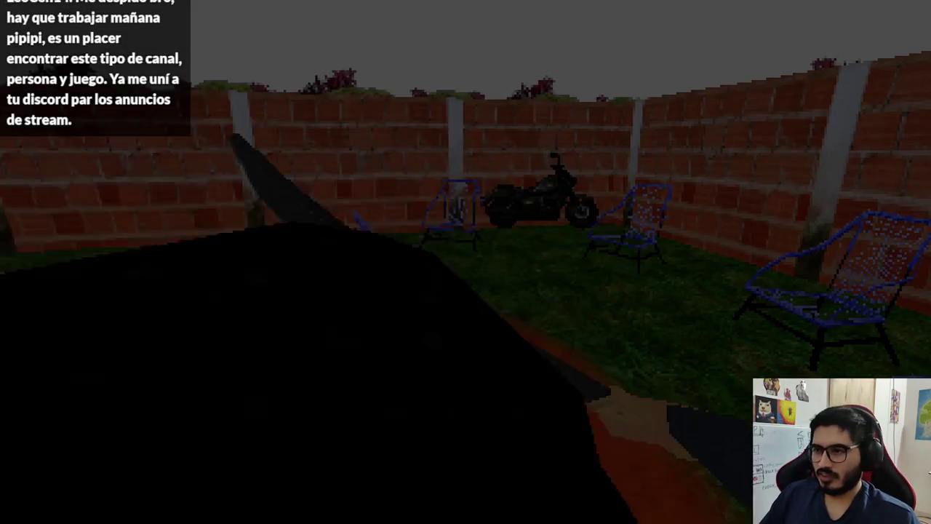
Stop the game, set Deceleration to 0, and save the level.
key("F8")
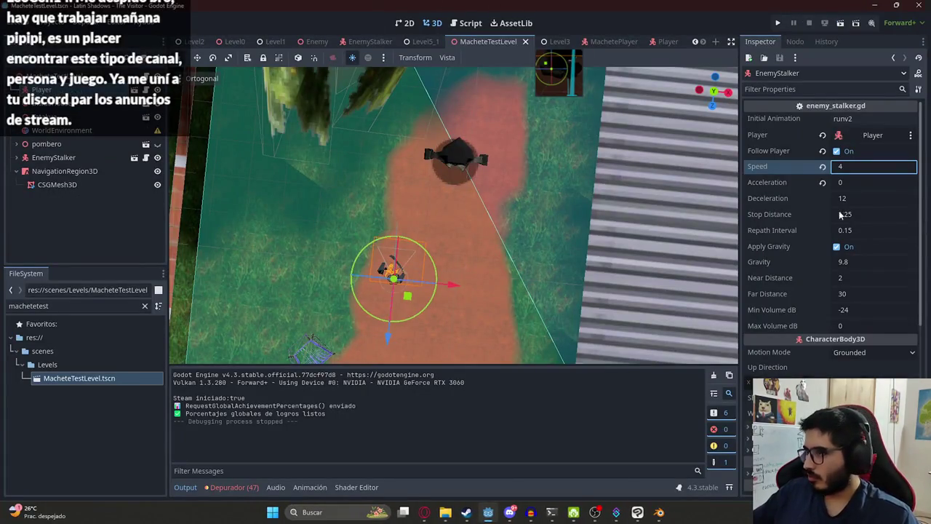
left_click(845, 203)
type("0")
key("Return")
key("ctrl+s")
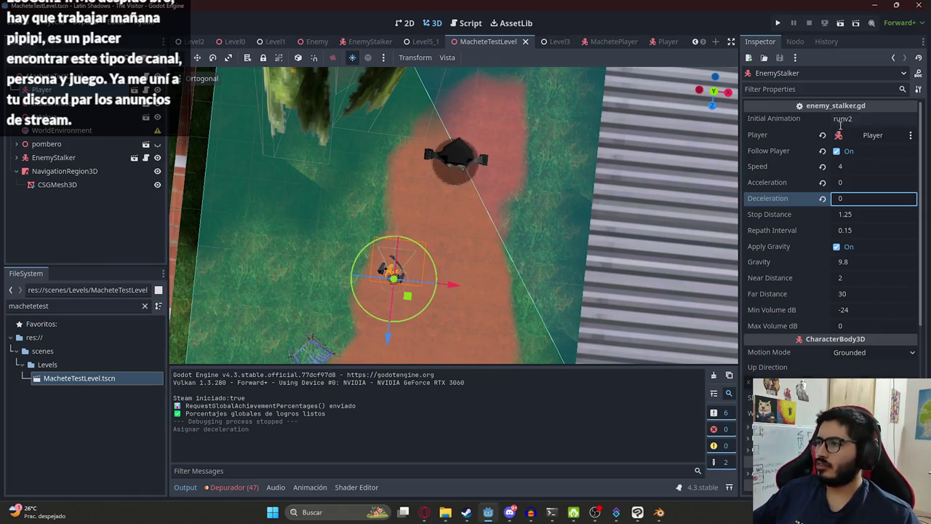
Reconfirm the Speed value, save again, and open the MachetePlayer scene.
left_click(861, 166)
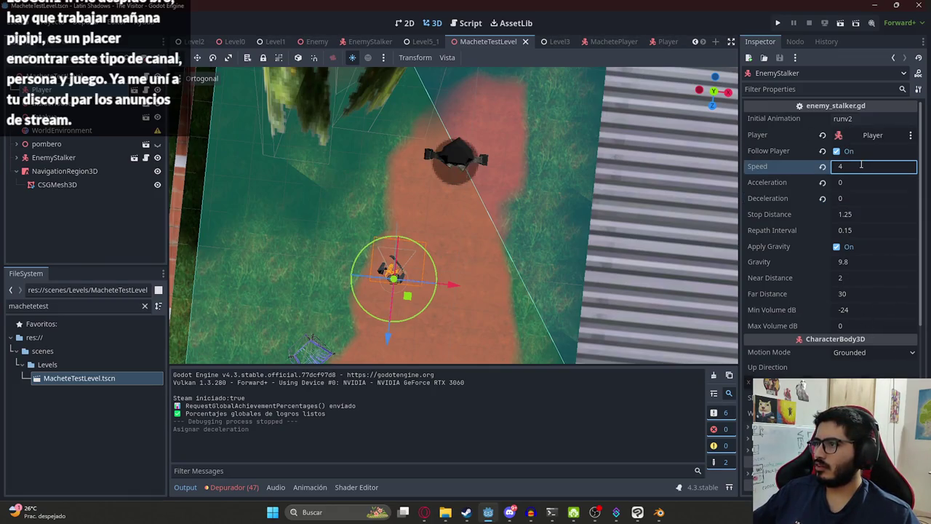
key("Return")
key("ctrl+s")
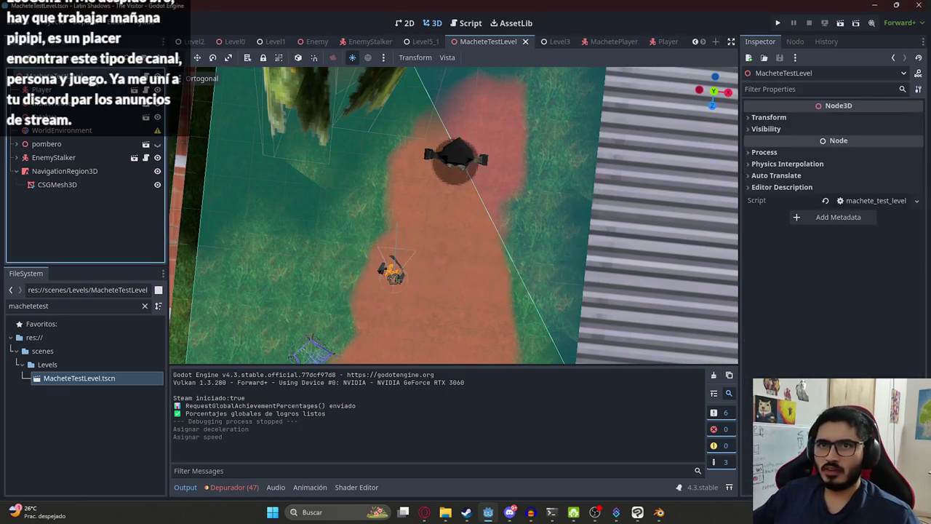
left_click(602, 42)
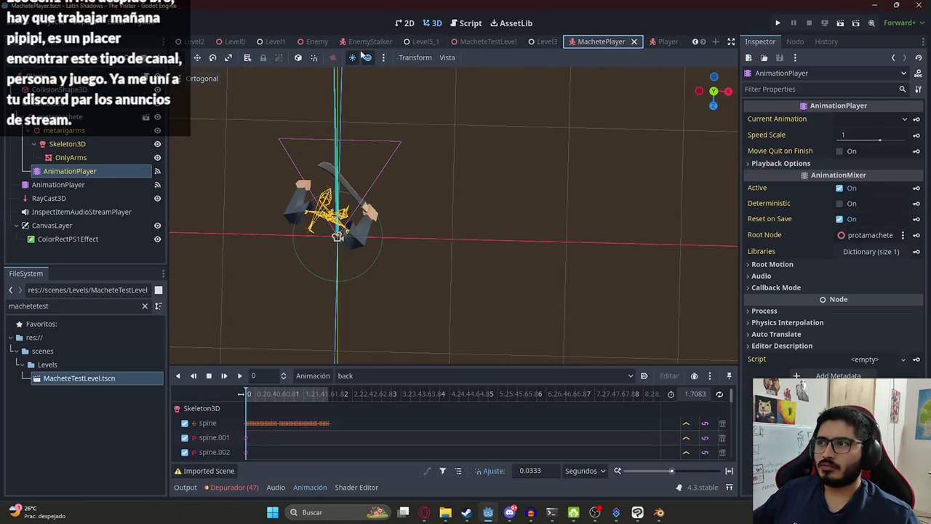
Copy all of machete_player.gd and bring the ChatGPT browser window forward.
left_click(146, 81)
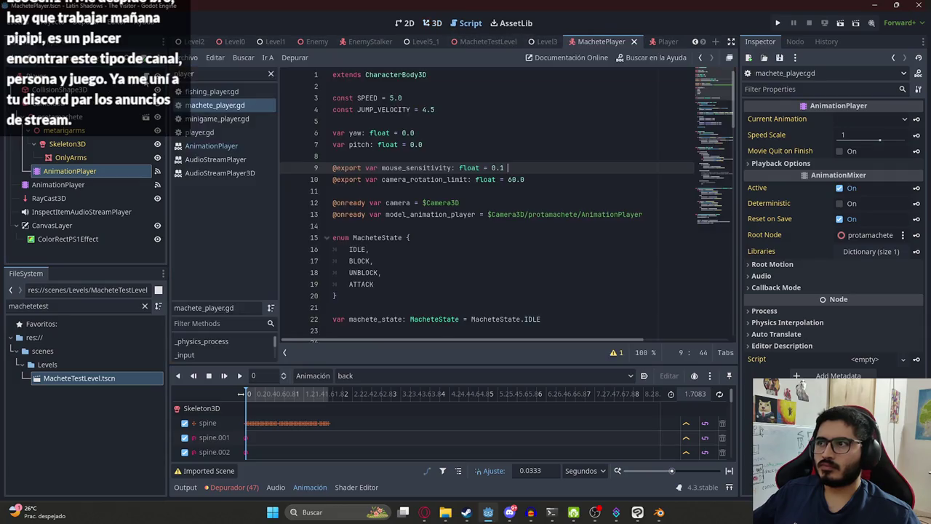
key("ctrl+a")
left_click(424, 512)
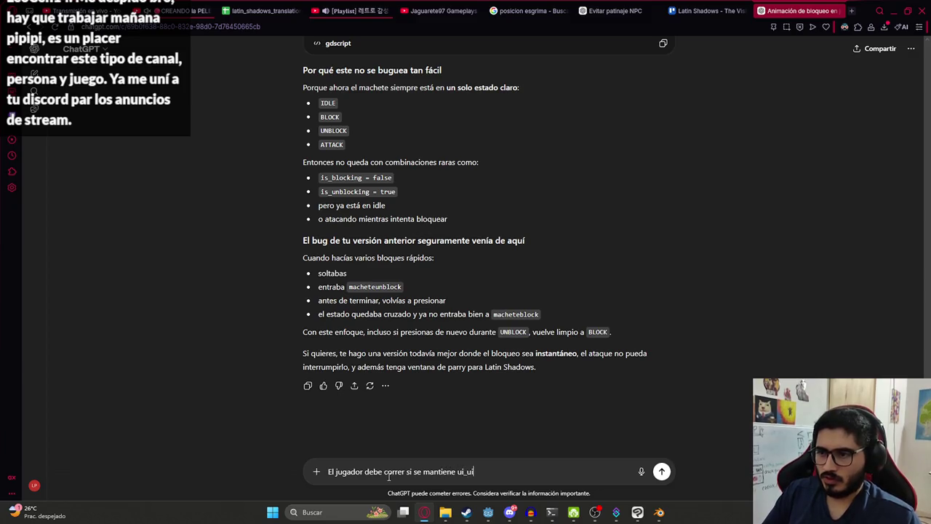
Paste the player script into ChatGPT, send the sprint request, review the reply, and return to Godot.
key("shift+Return")
key("ctrl+v")
key("Return")
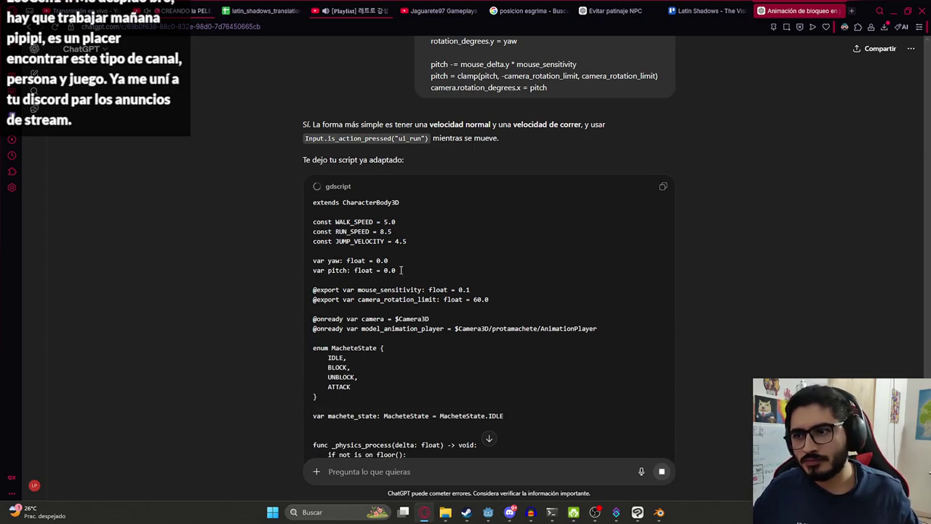
scroll(396, 240, "down", 5)
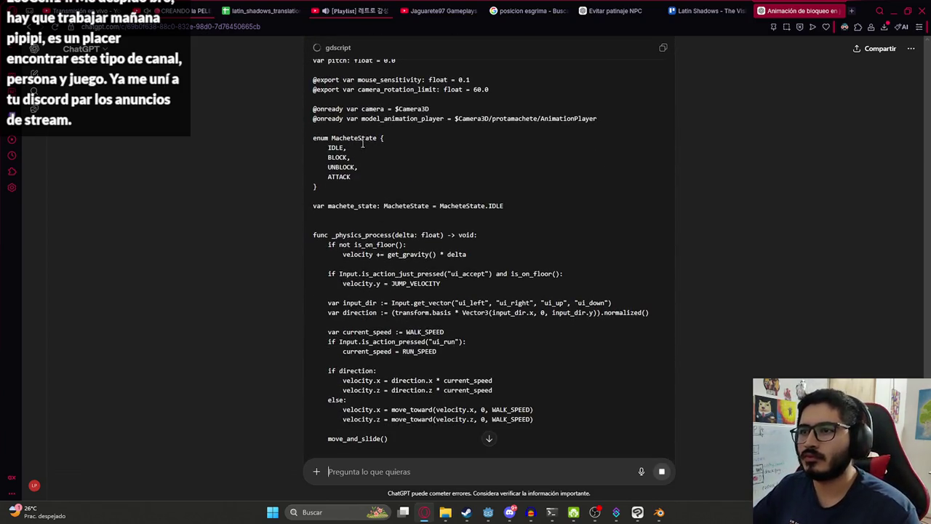
double_click(351, 137)
scroll(363, 160, "down", 7)
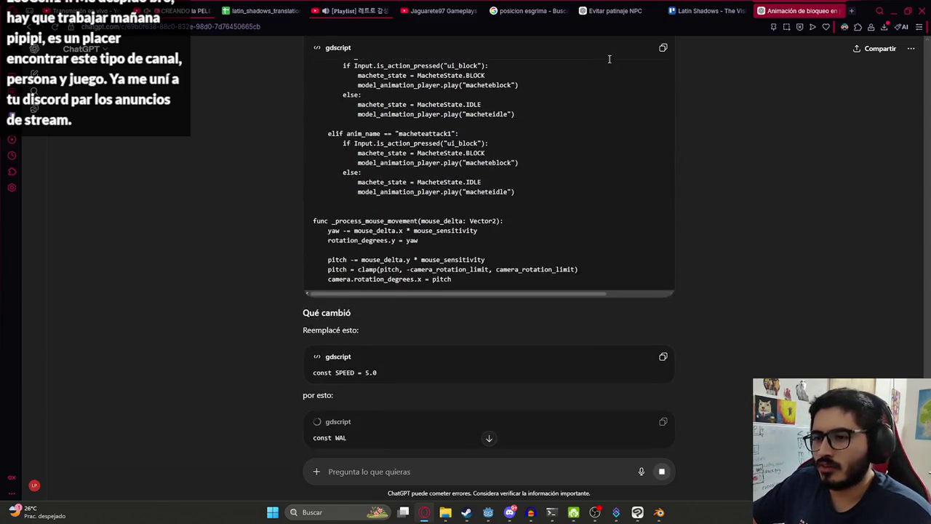
key("alt+Tab")
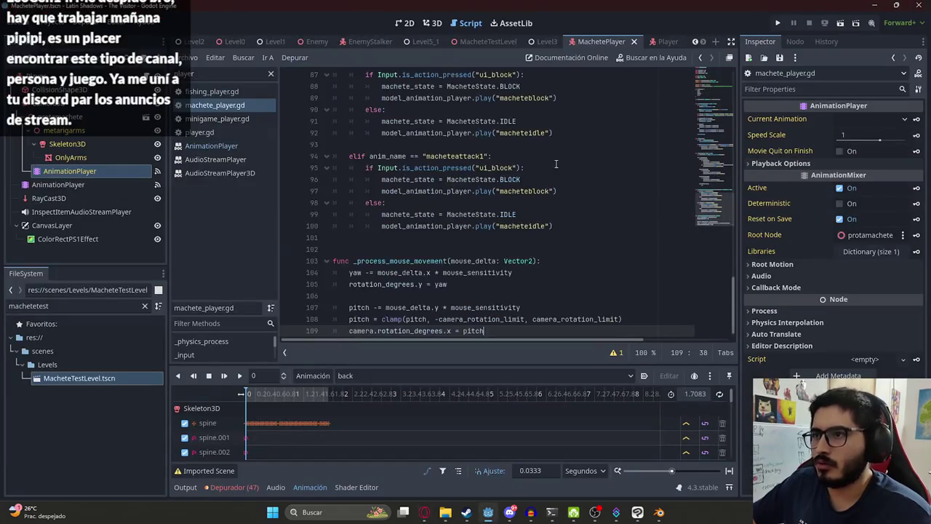
Switch to the MacheteTestLevel scene and run it with Reproducir Esta Escena.
scroll(713, 100, "up", 20)
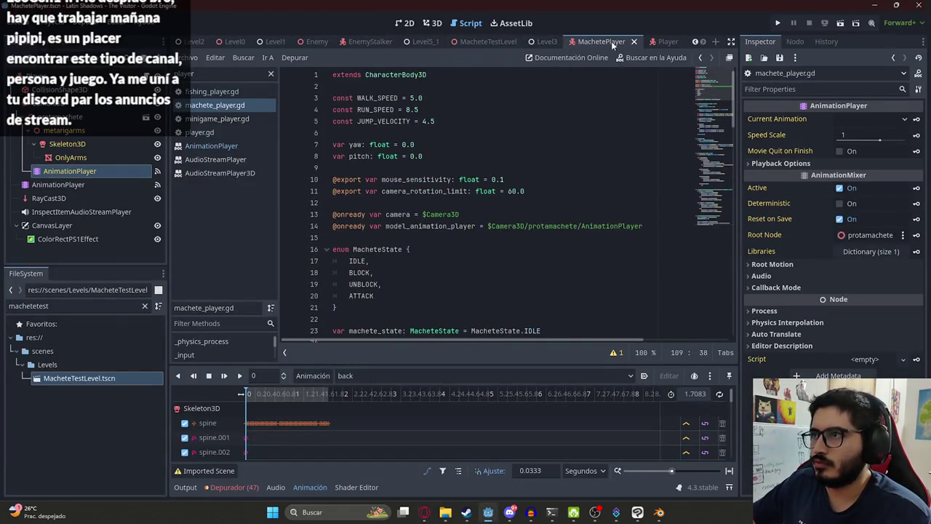
left_click(480, 42)
right_click(462, 42)
left_click(506, 136)
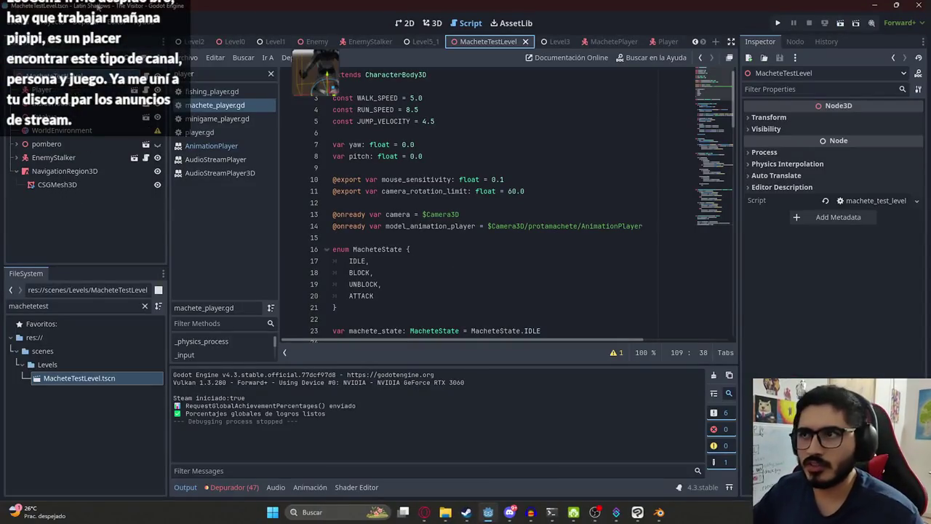
Select EnemyStalker and change its Speed from 3 to 2.5.
left_click(48, 145)
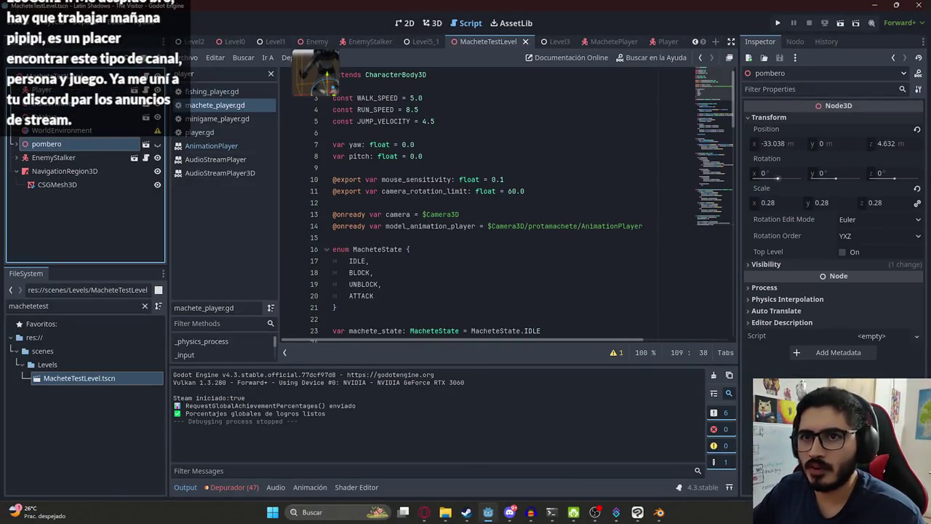
left_click(86, 159)
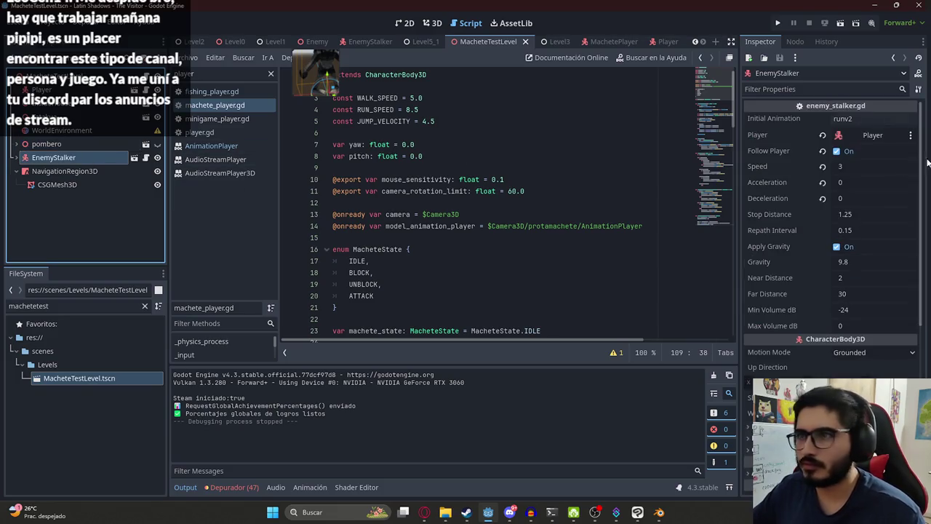
left_click(842, 169)
type(".5")
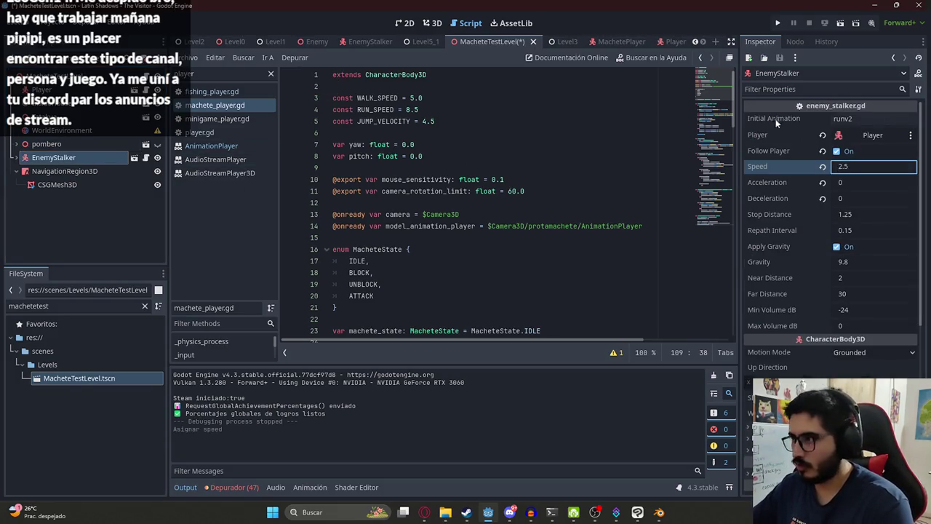
Play-test the MacheteTestLevel scene and stop it with F8.
right_click(476, 43)
left_click(545, 125)
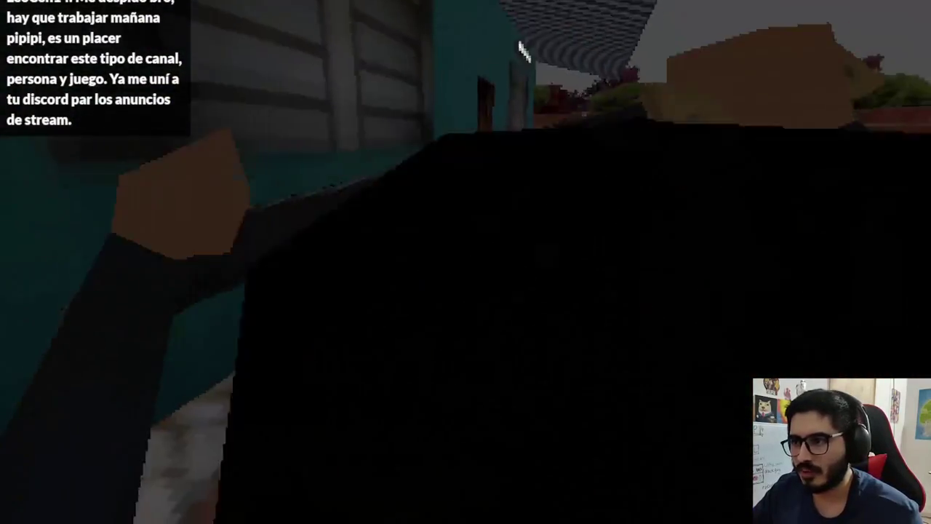
key("F8")
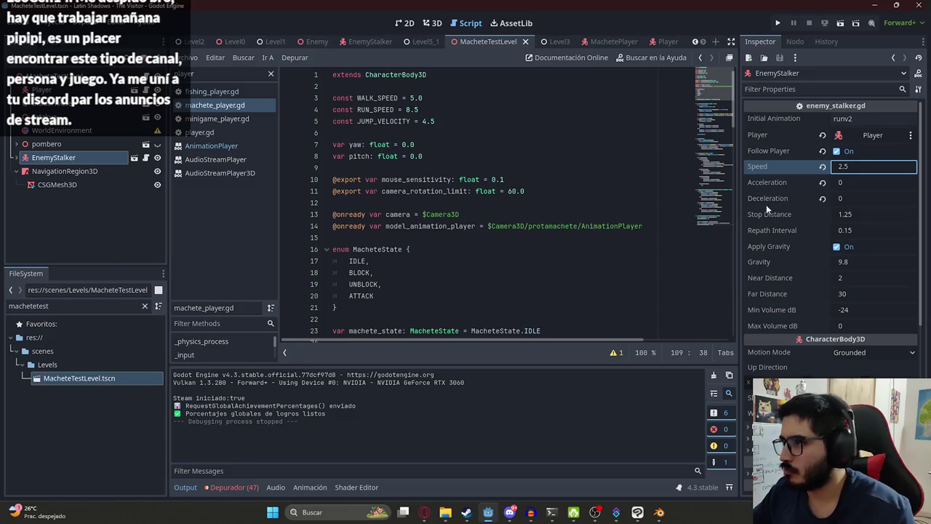
Set EnemyStalker Stop Distance to 2 and run the MacheteTestLevel scene.
left_click(873, 218)
type("2")
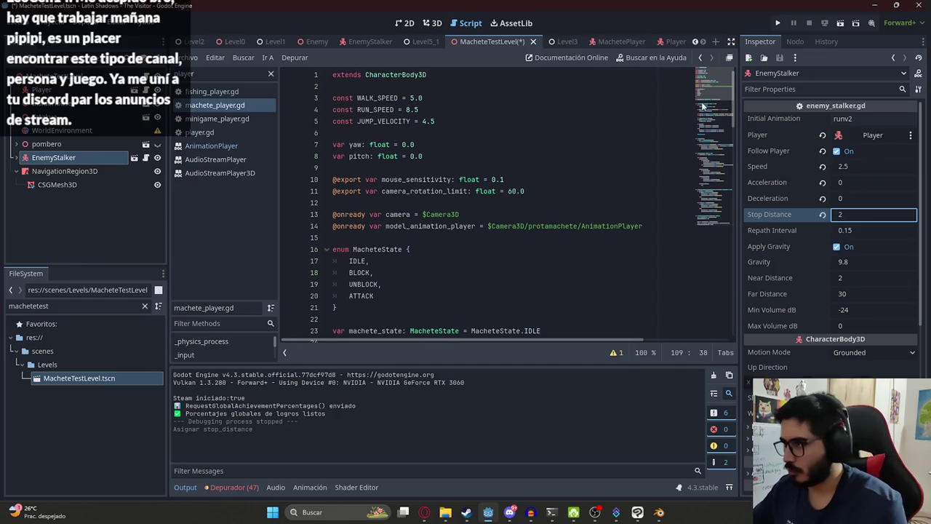
right_click(473, 41)
left_click(494, 122)
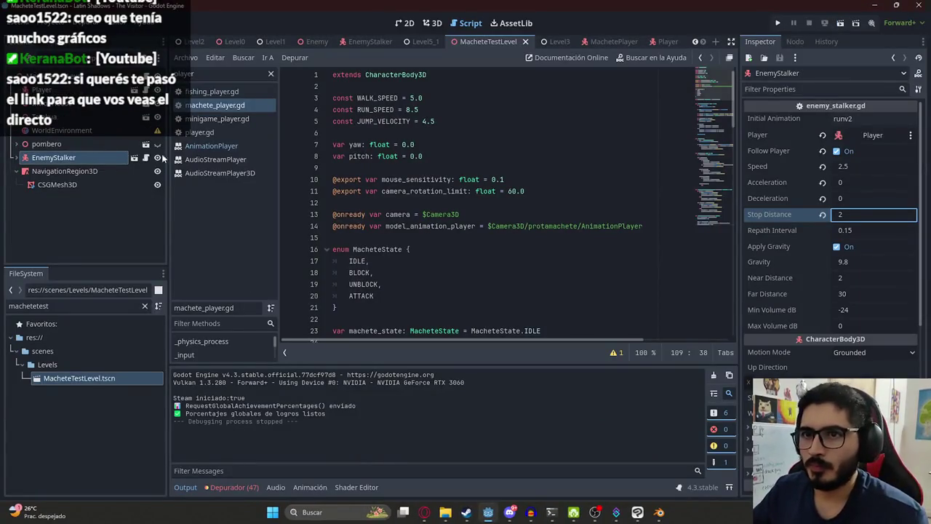
Open enemy_stalker.gd and search for 'acceleration' to find the follow-speed constants.
left_click(145, 158)
key("ctrl+f")
type("accele")
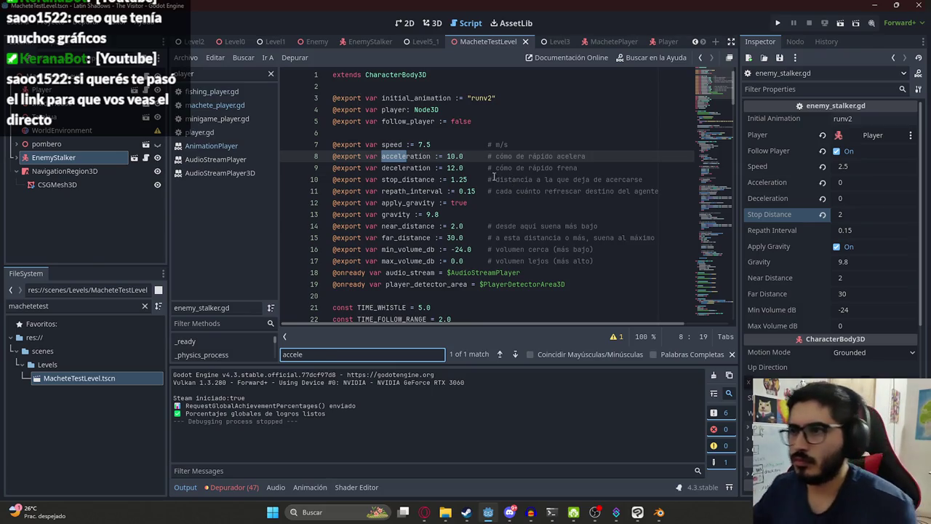
type("ration")
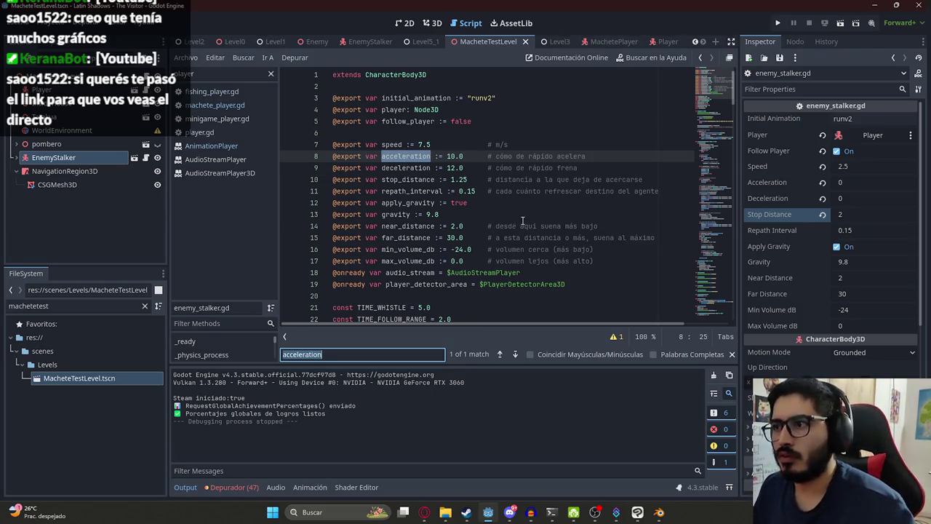
scroll(698, 102, "down", 5)
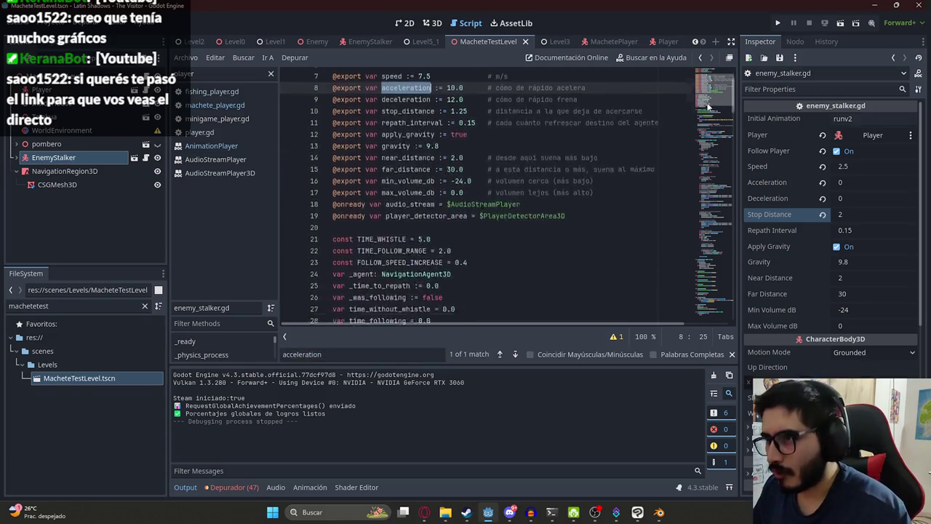
left_click(706, 91)
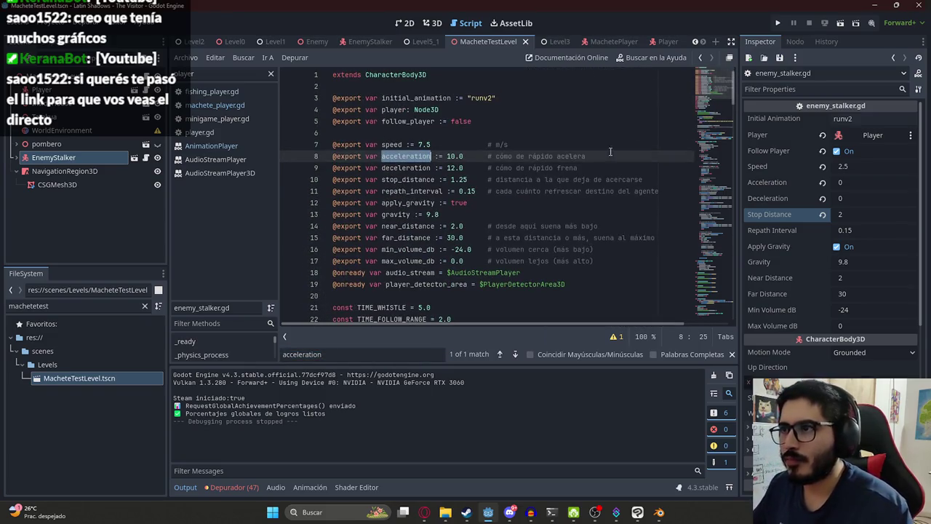
scroll(465, 253, "down", 4)
left_click(386, 179)
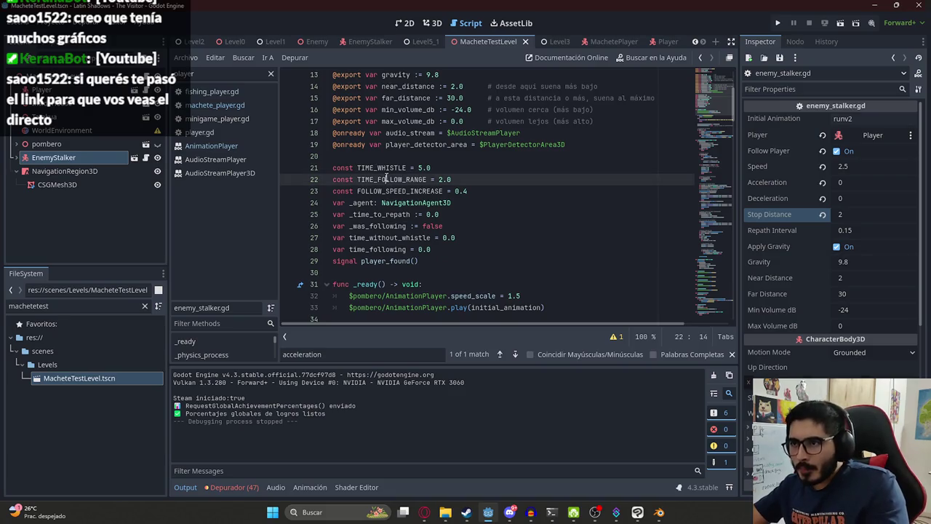
double_click(394, 190)
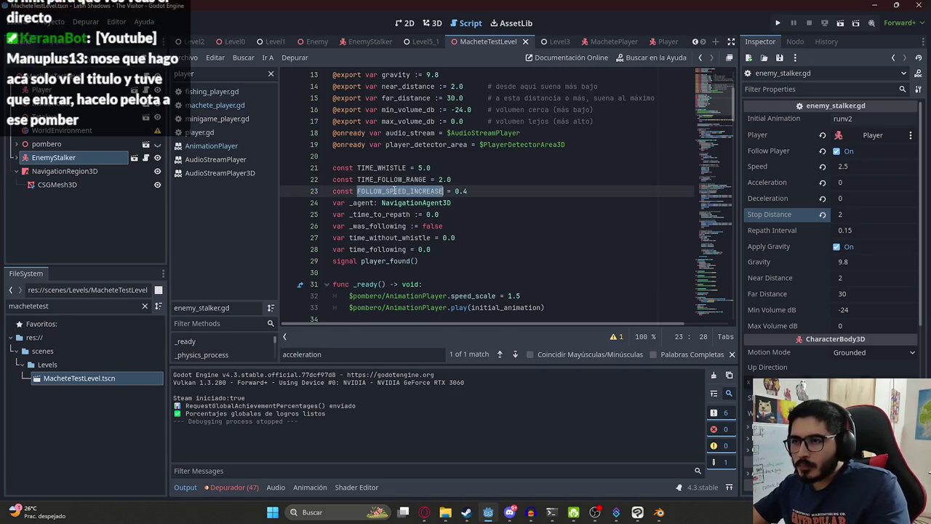
left_click(333, 191)
key("BackSpace")
key("BackSpace")
key("BackSpace")
double_click(343, 190)
type("@export var")
double_click(428, 190)
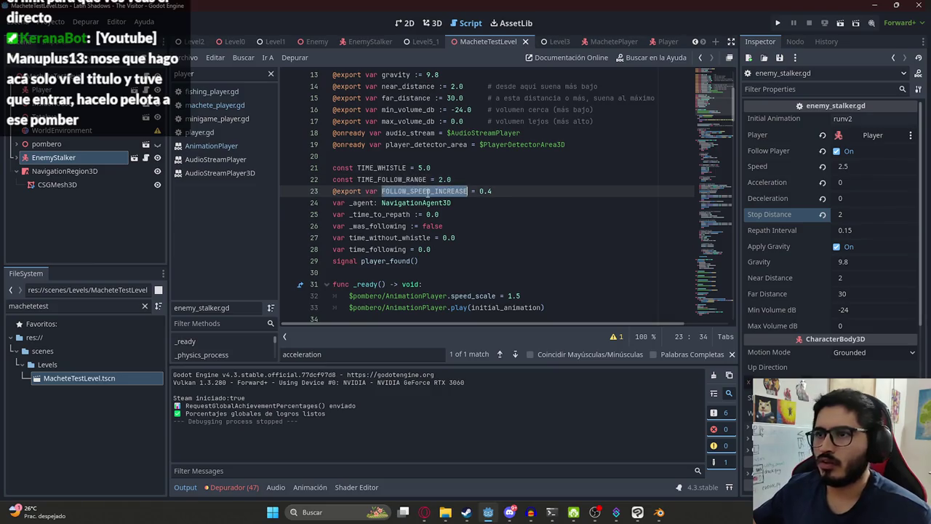
left_click(429, 42)
left_click(617, 41)
left_click(449, 41)
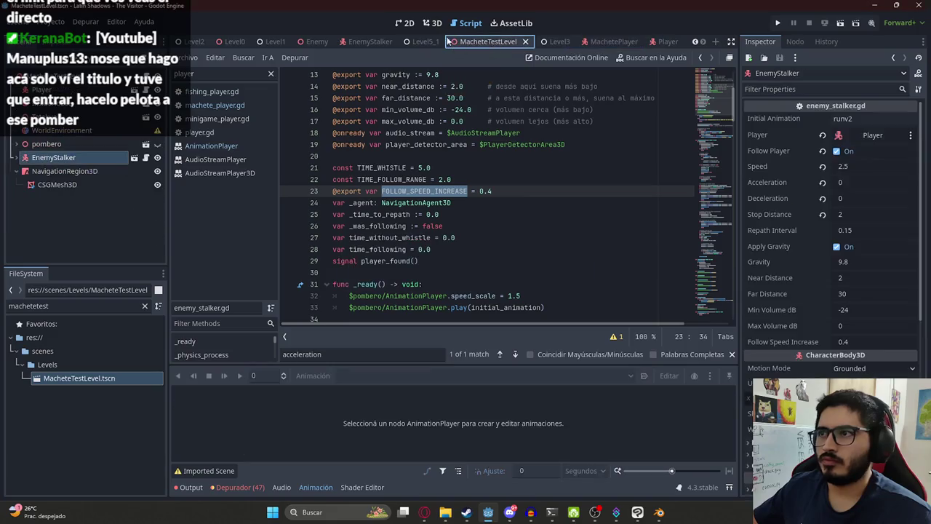
In the 3D view, override the EnemyStalker's Follow Speed Increase from 0.4 to 0.
left_click(432, 23)
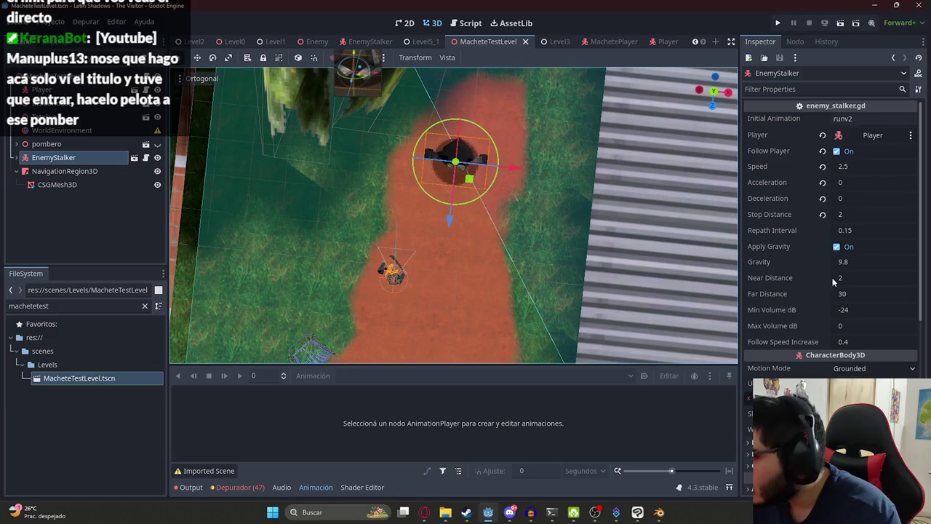
left_click(843, 341)
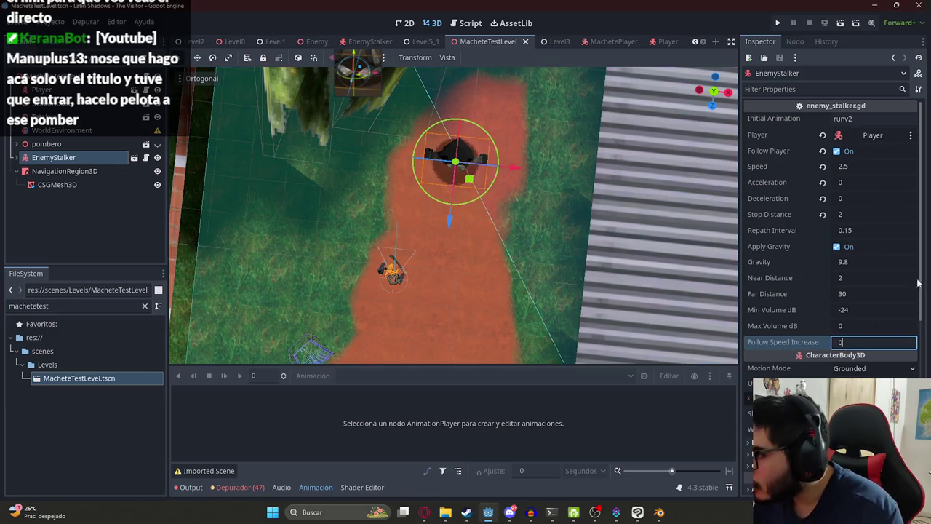
type("0")
right_click(478, 43)
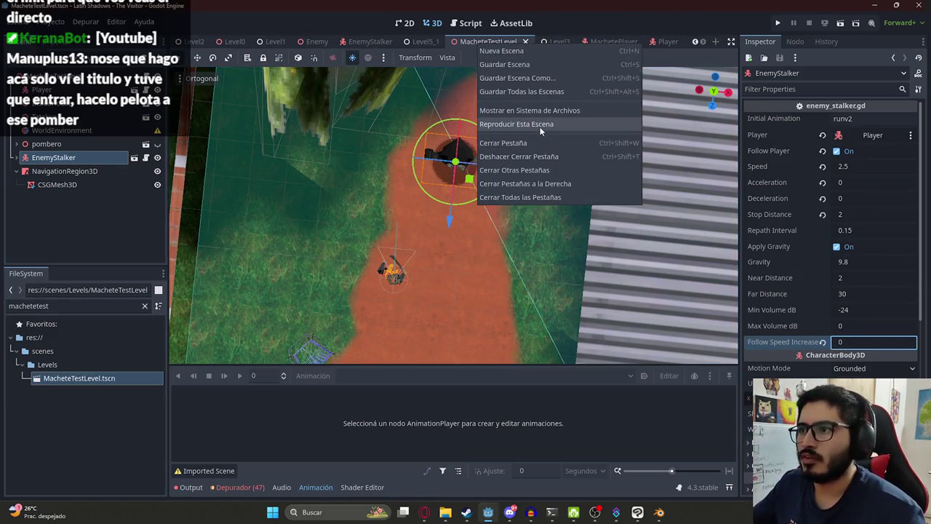
key("Escape")
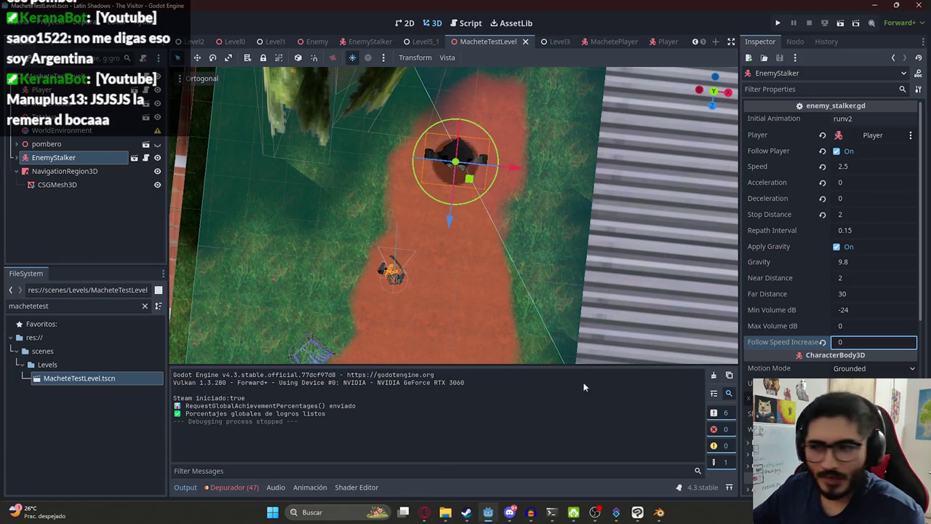
Review the ChatGPT reply's WALK_SPEED 5.0 and RUN_SPEED 8.5 values, then open a new tab.
mouse_move(434, 513)
left_click(422, 498)
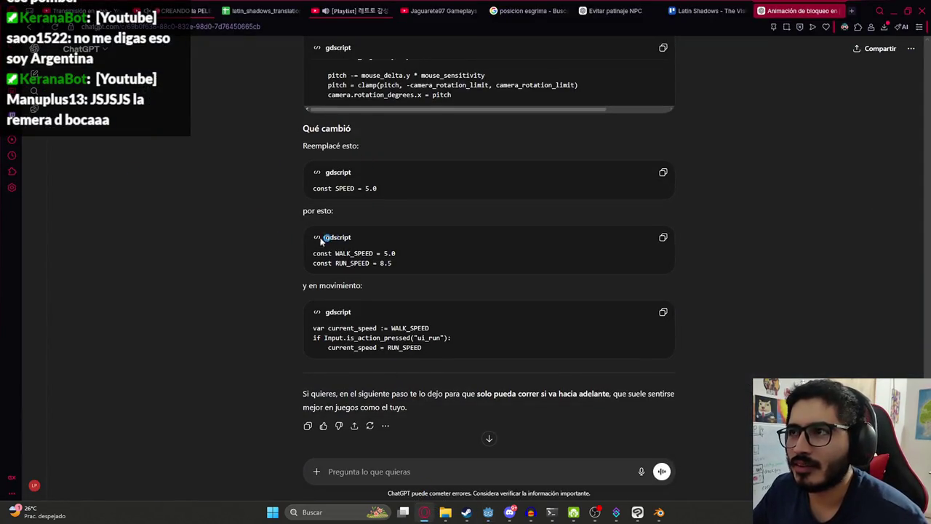
scroll(434, 292, "down", 1)
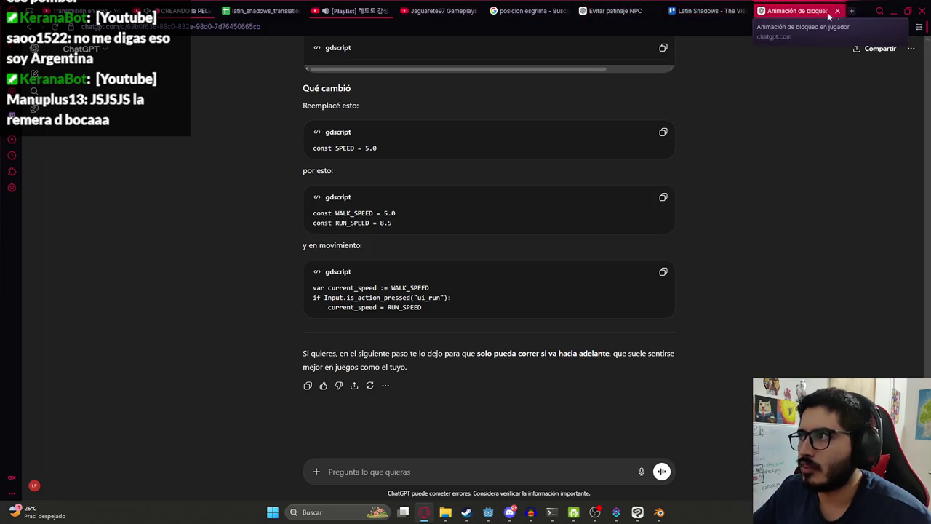
left_click(852, 13)
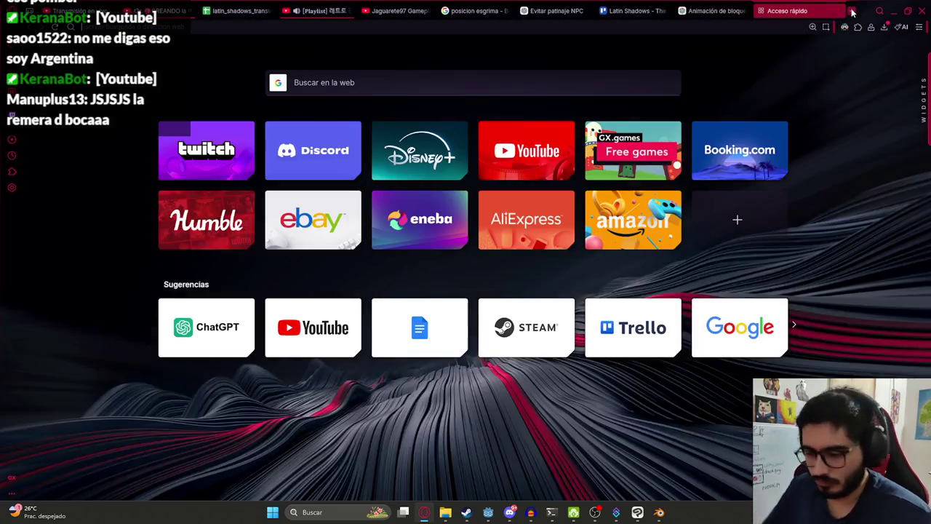
Open the Latin Shadows - The Visitor Steam store page and watch its trailer fullscreen to 0:40.
type("latin")
key("Down")
key("Down")
key("Down")
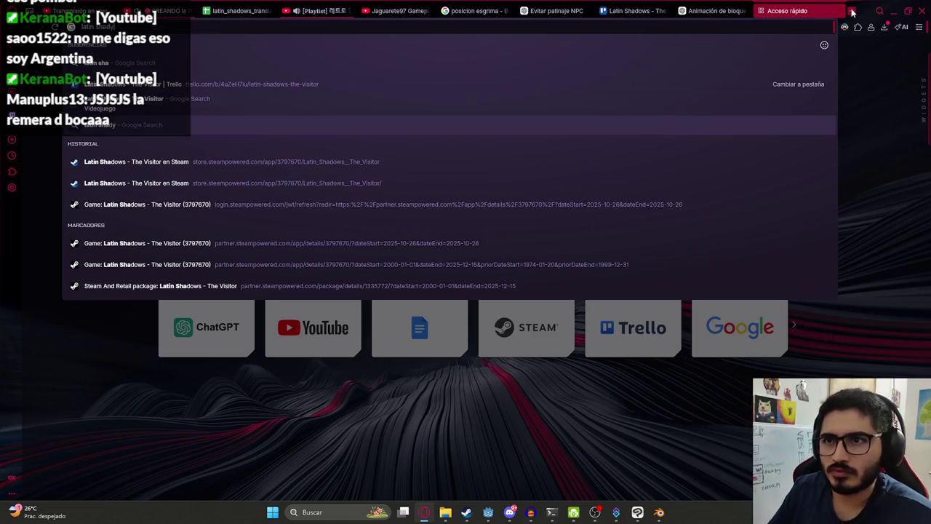
key("Return")
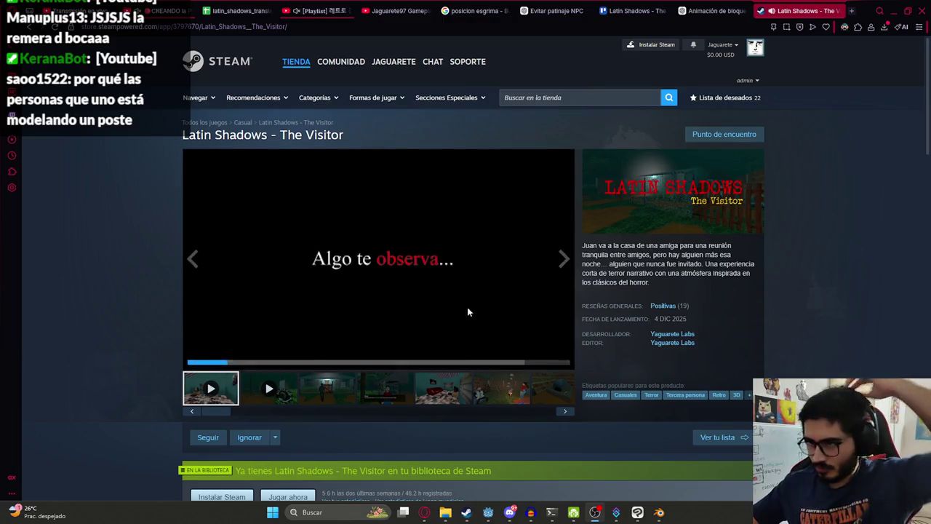
left_click(563, 360)
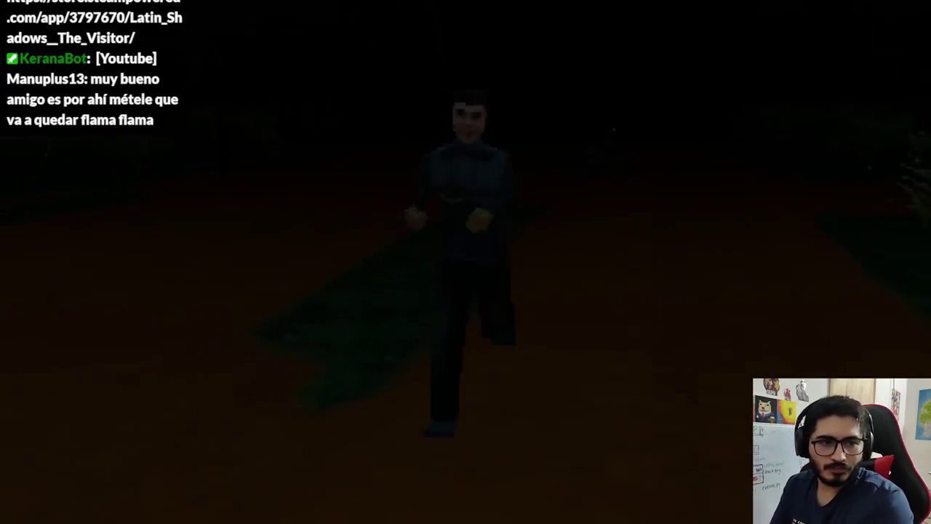
key("Escape")
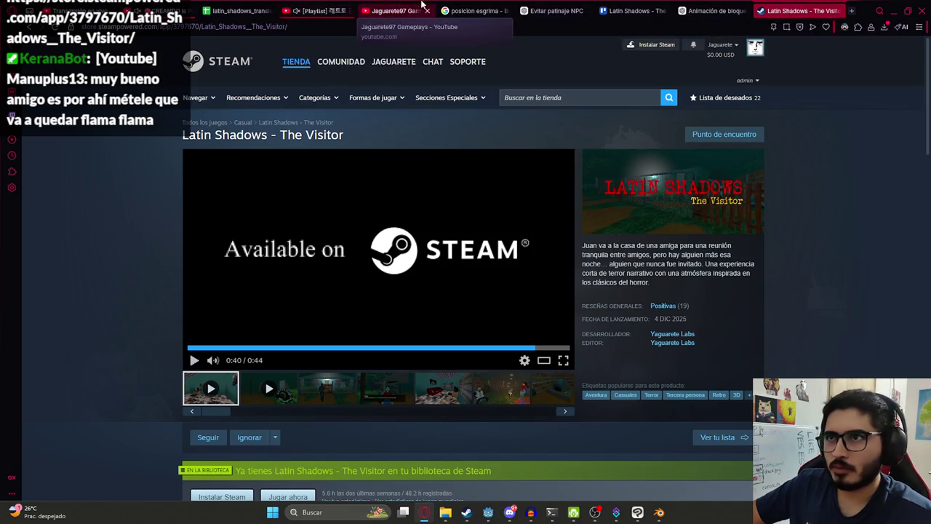
Browse the developer's YouTube channel Videos grid, then return to the Godot editor.
left_click(393, 11)
scroll(428, 382, "down", 8)
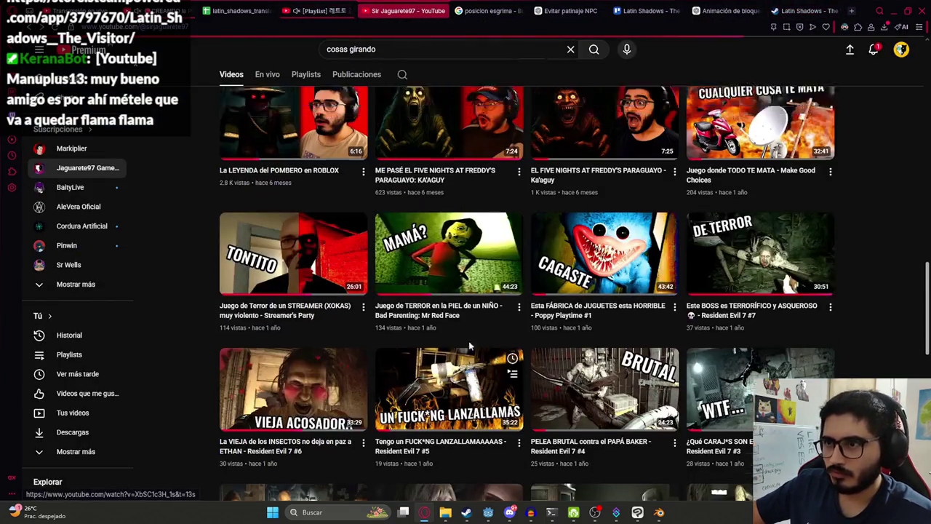
key("alt+Left")
left_click(280, 280)
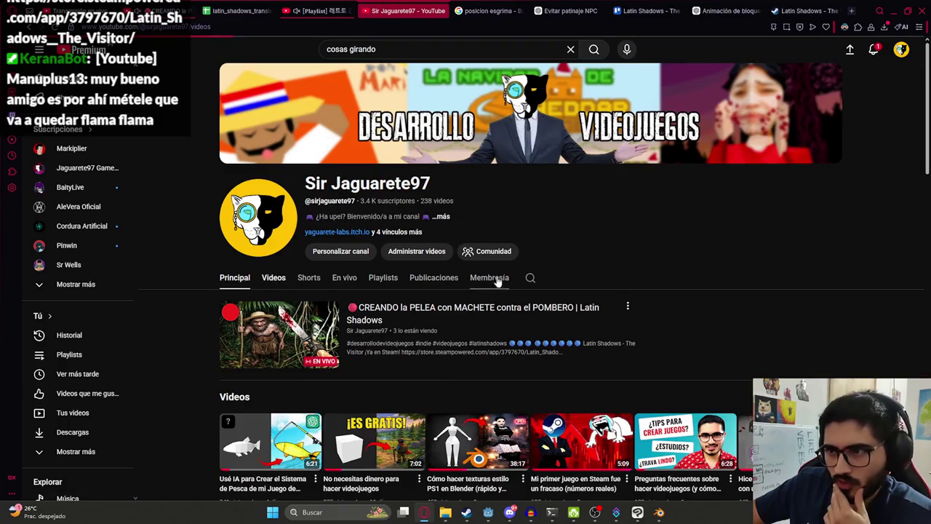
scroll(603, 295, "down", 5)
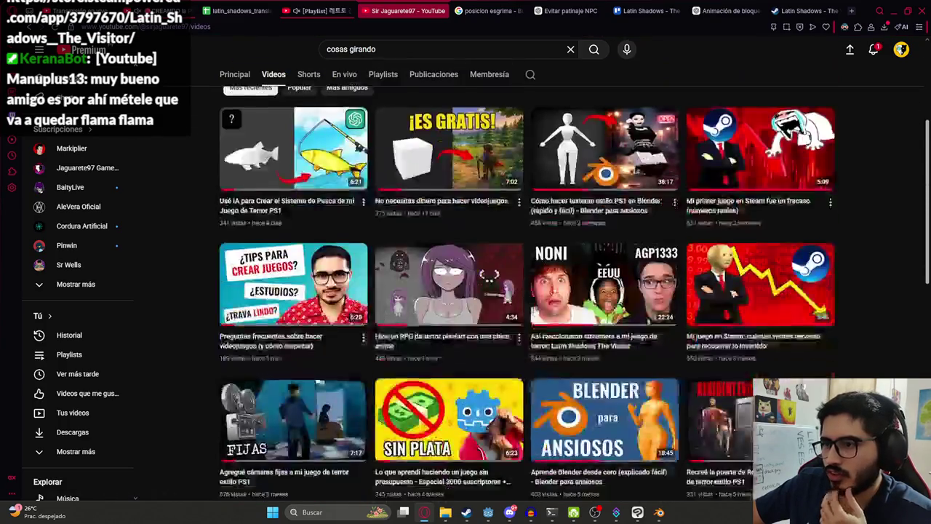
scroll(621, 297, "down", 2)
scroll(620, 296, "up", 7)
scroll(620, 297, "down", 4)
scroll(449, 297, "down", 2)
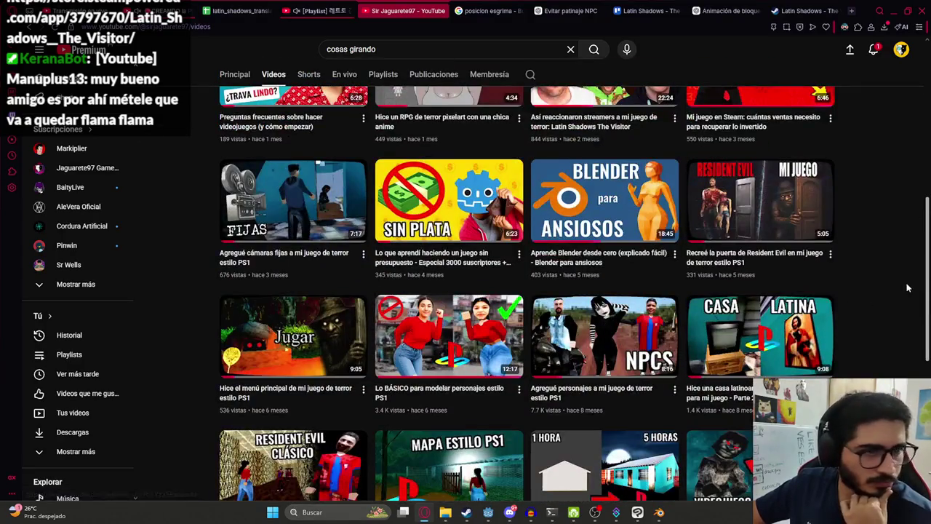
scroll(914, 326, "up", 5)
scroll(914, 326, "up", 2)
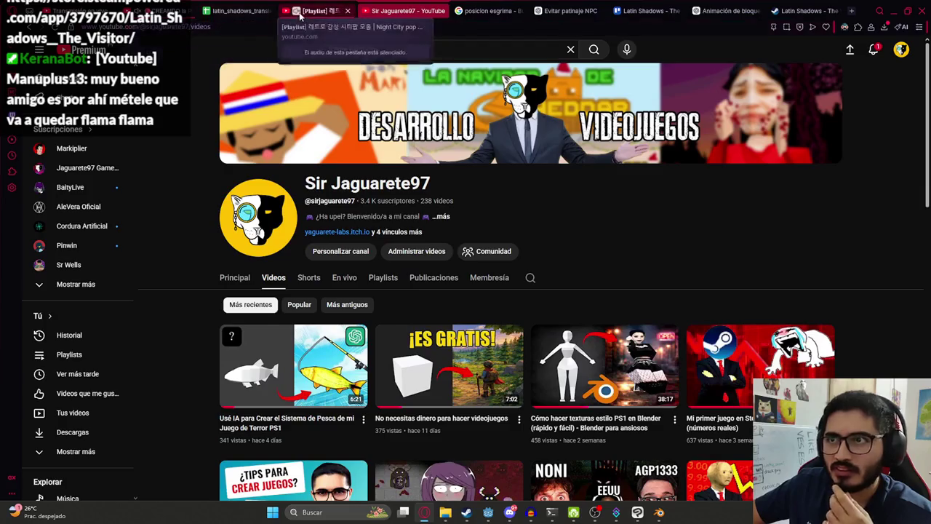
left_click(488, 513)
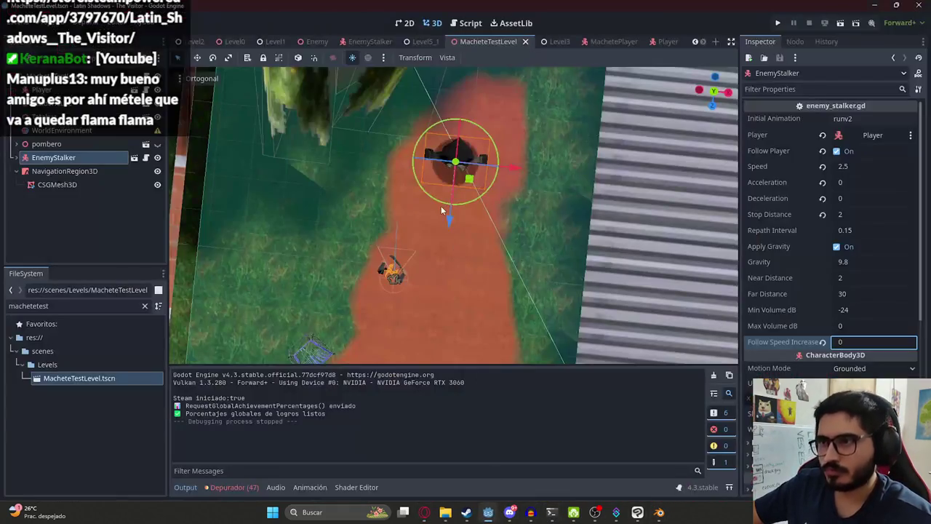
Quick Load the Dark environment into the WorldEnvironment node's Environment.
left_click(62, 130)
left_click(872, 118)
left_click(877, 154)
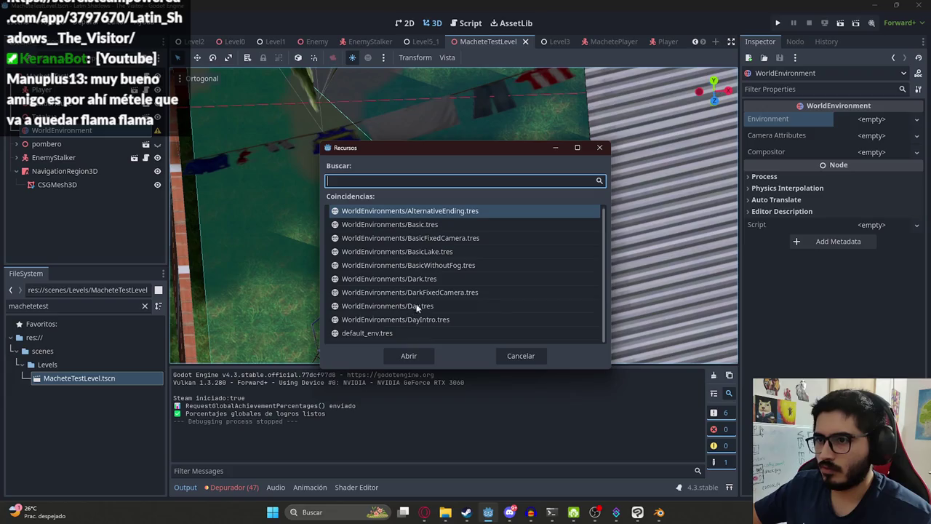
double_click(425, 281)
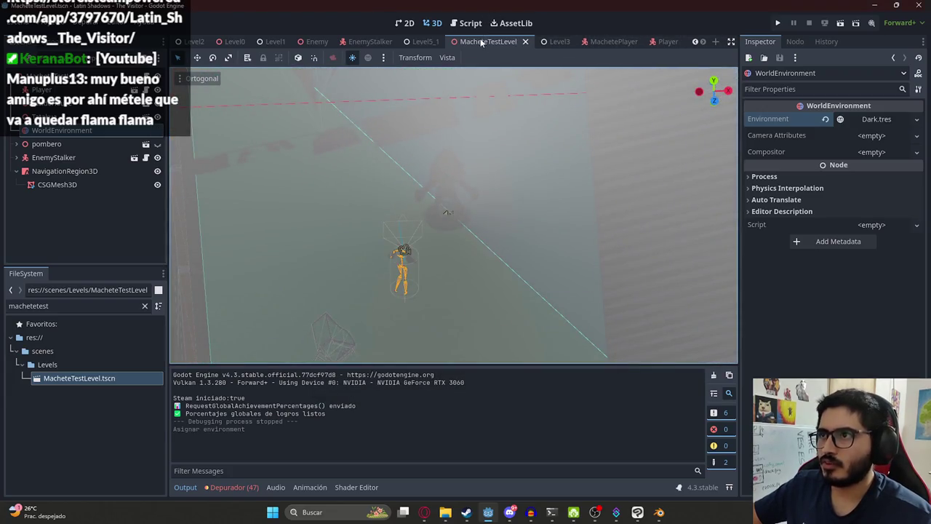
Replace it with AlternativeEnding.tres and play the MacheteTestLevel scene.
left_click(825, 119)
left_click(877, 119)
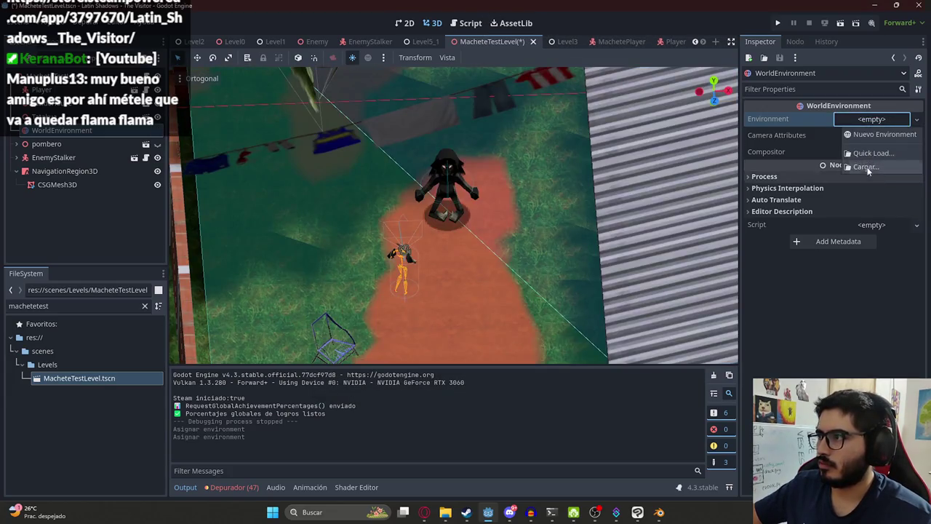
left_click(877, 155)
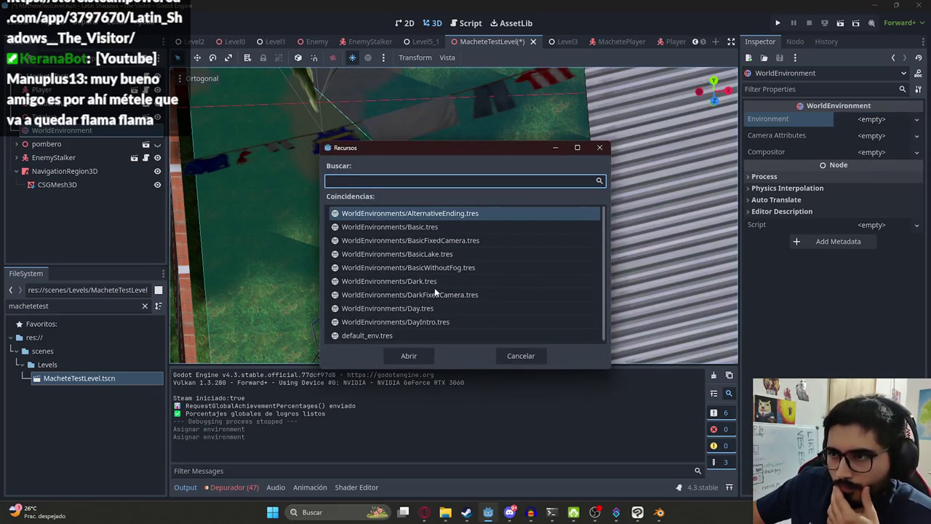
double_click(447, 213)
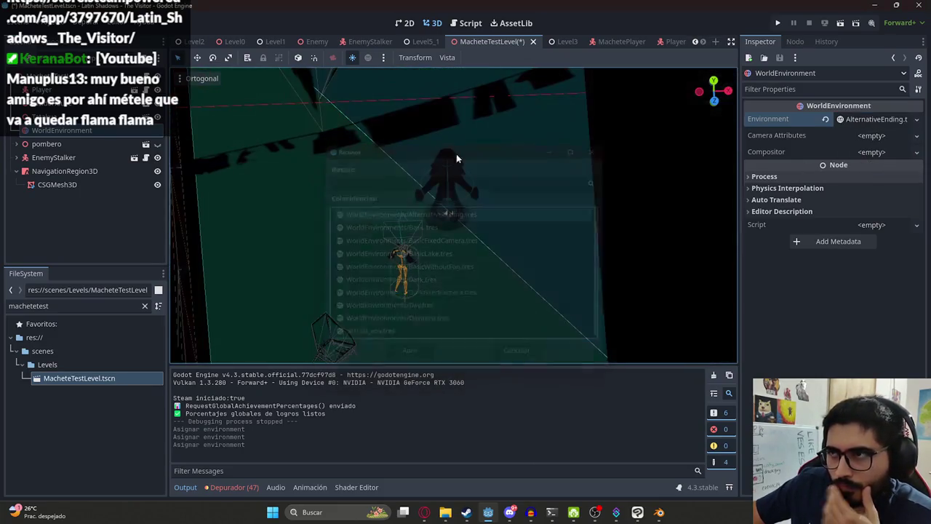
right_click(493, 44)
left_click(549, 122)
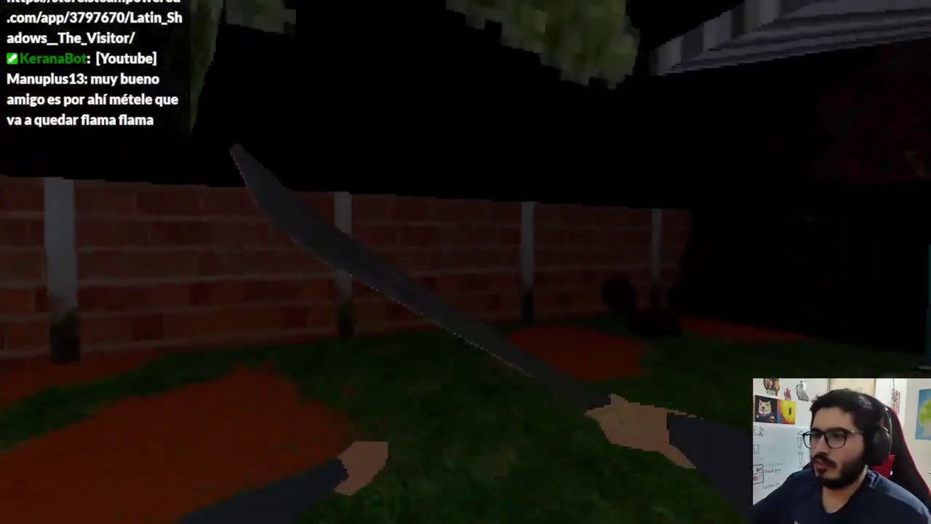
Walk past the tree toward the stalker, swing the machete at it, then back away.
key("w")
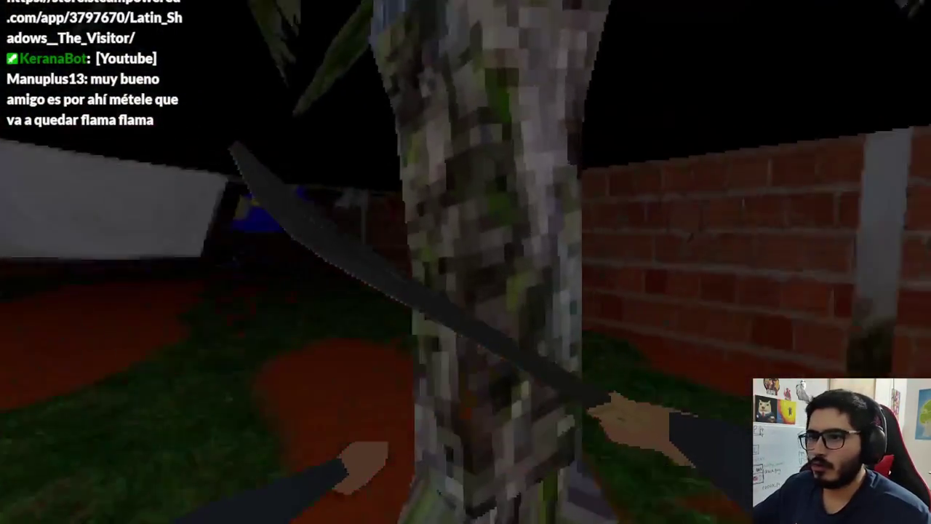
key("w")
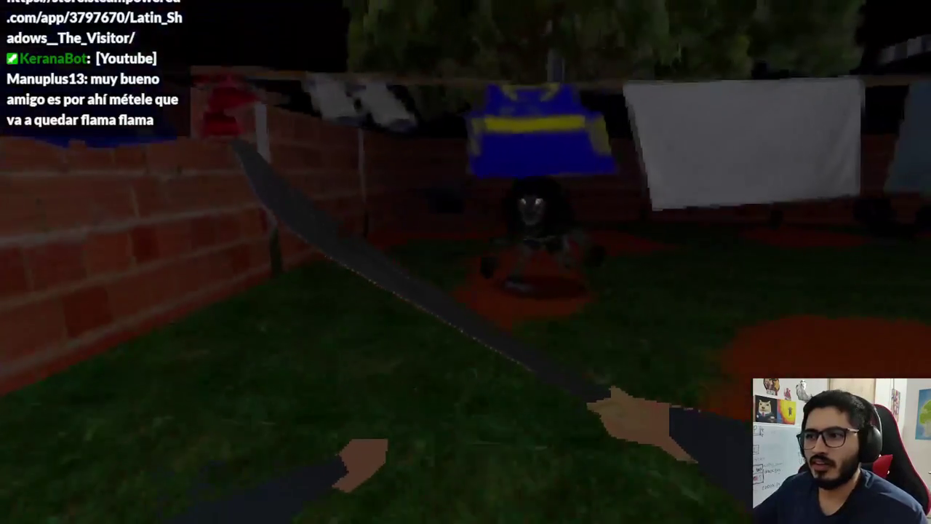
key("w")
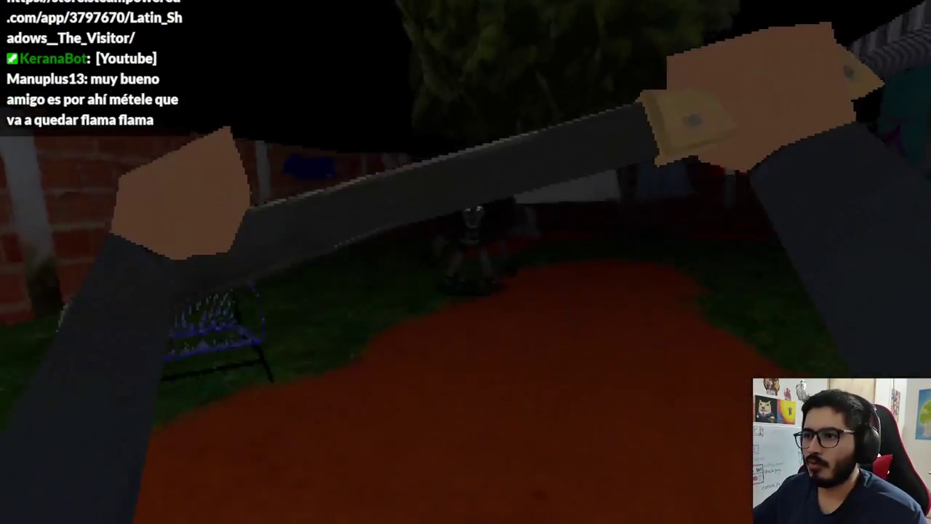
key("w")
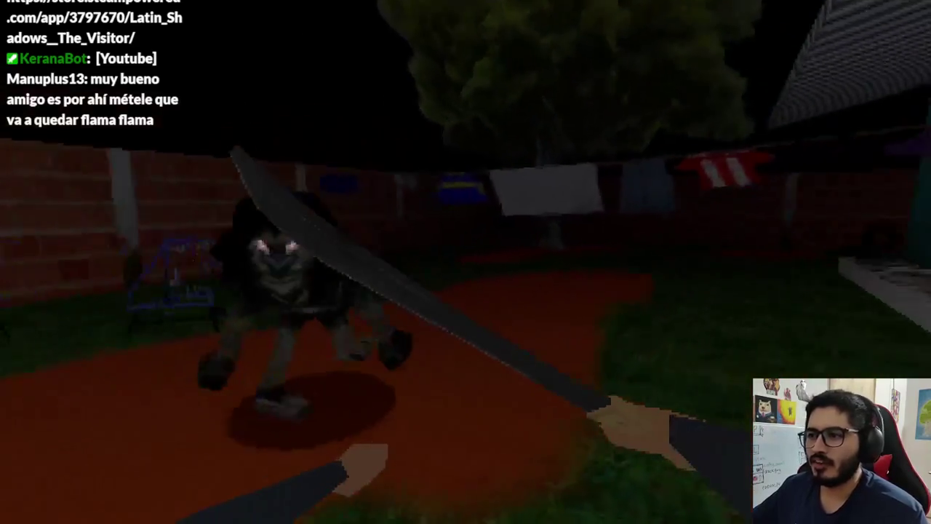
key("s")
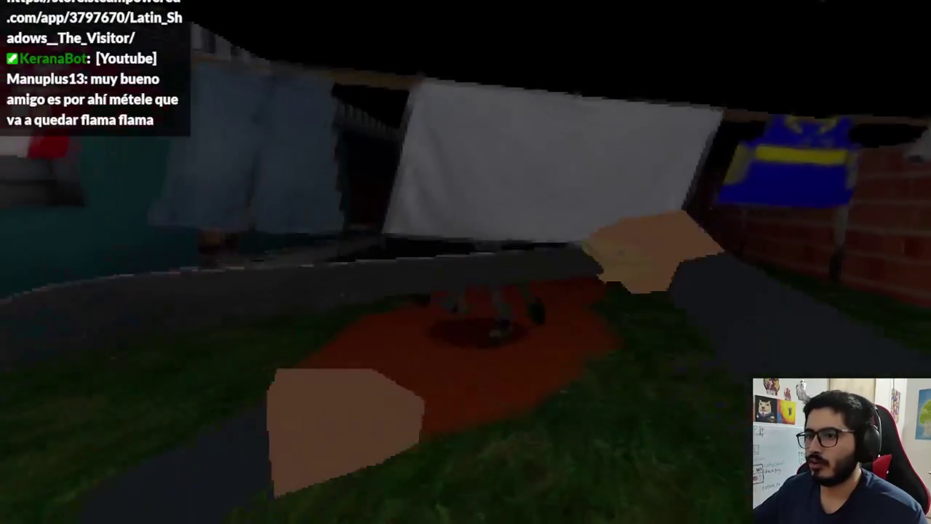
key("s")
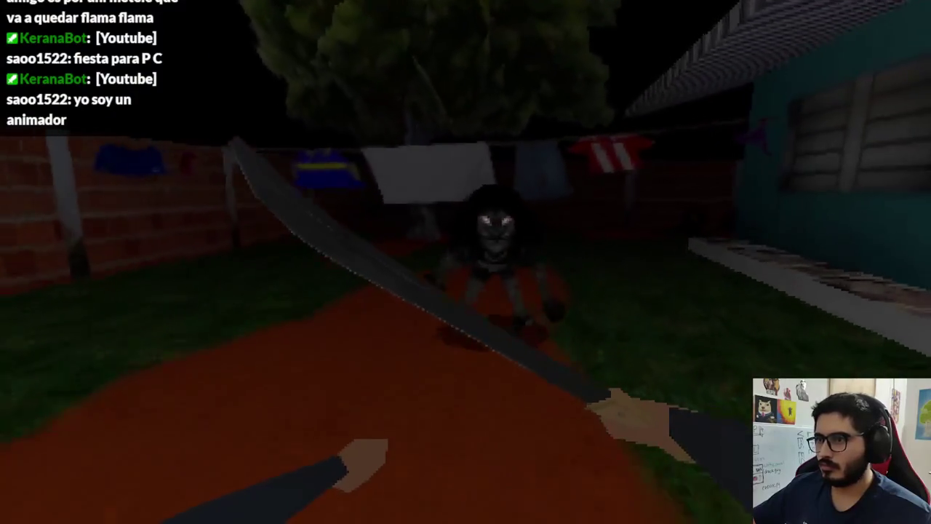
Stop the game, raise the EnemyStalker's Speed from 2.5 to 3, and save MacheteTestLevel.
key("F8")
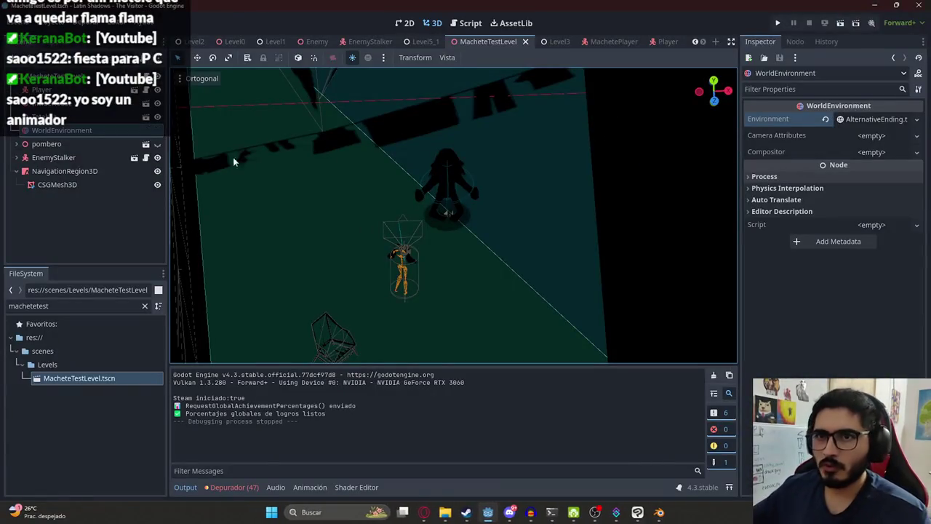
left_click(63, 150)
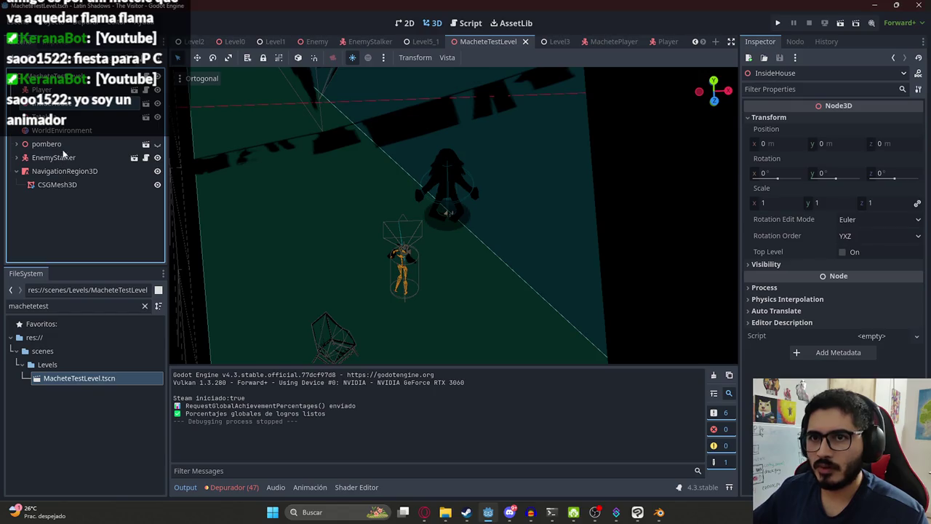
left_click(63, 156)
left_click(857, 166)
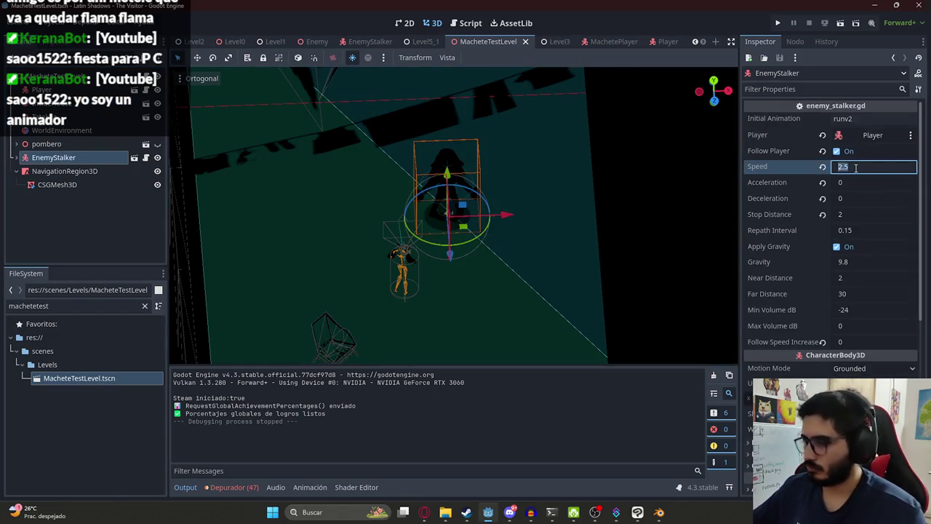
type("3")
key("Return")
right_click(487, 42)
left_click(549, 128)
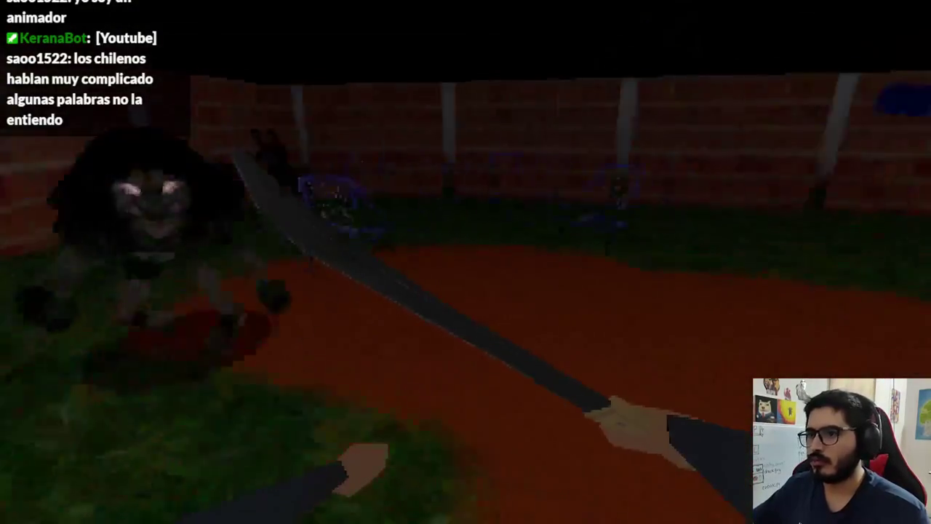
key("F8")
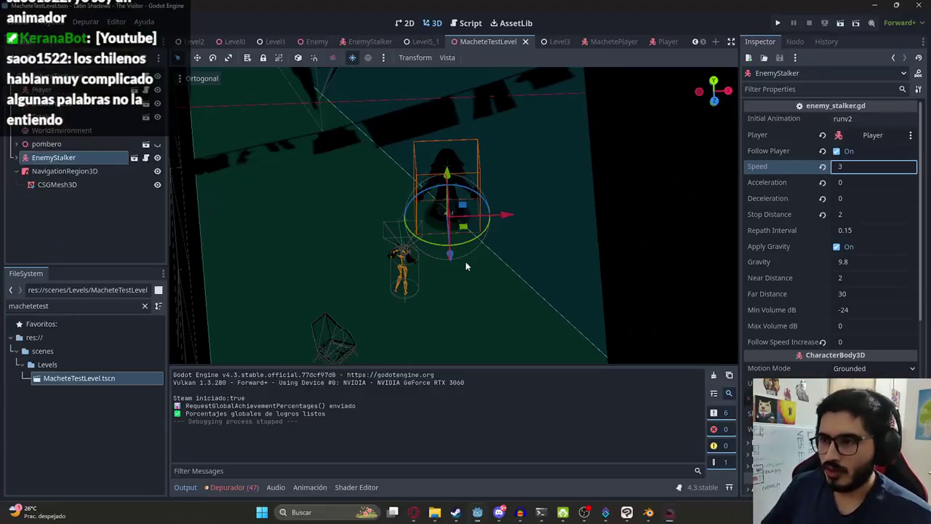